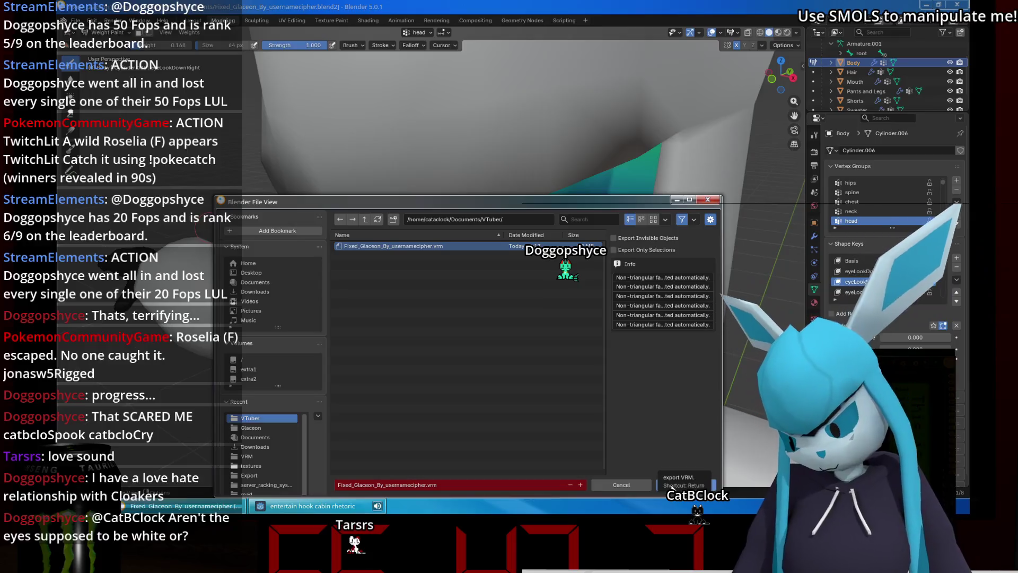
# Finish the pending VRM export and put the head mesh into edit mode.
pyautogui.click(689, 484)
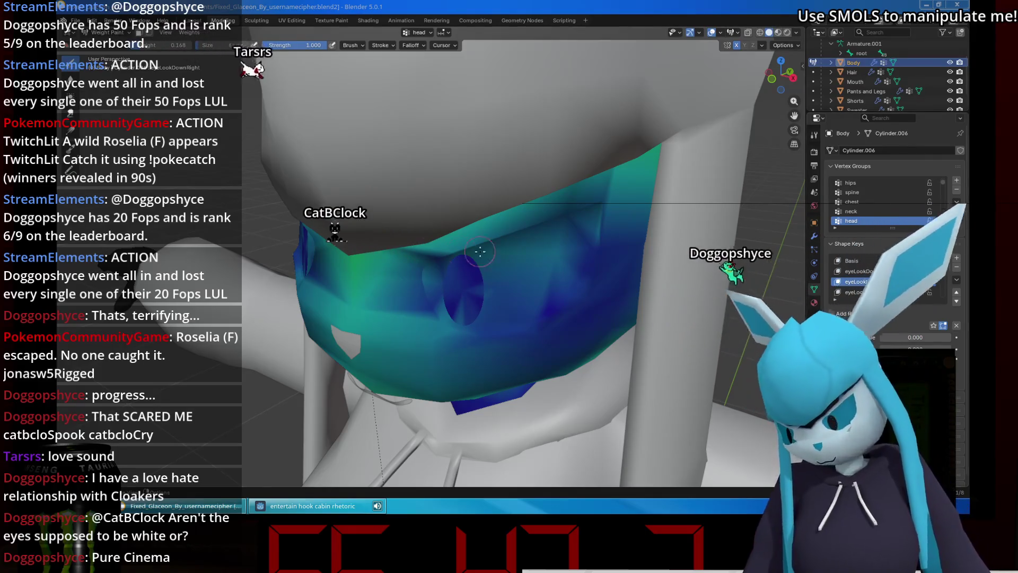
pyautogui.moveTo(480, 251); pyautogui.dragTo(475, 239, button='middle')
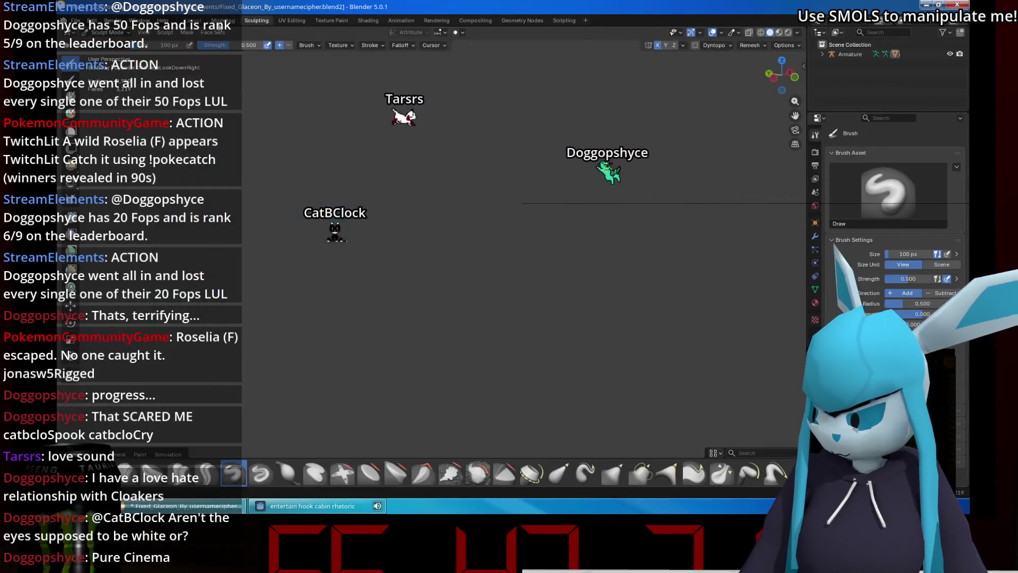
pyautogui.press('Tab')
# Zoom in on the eye mesh and return to vertex weight painting.
pyautogui.scroll(2, 379, 242)
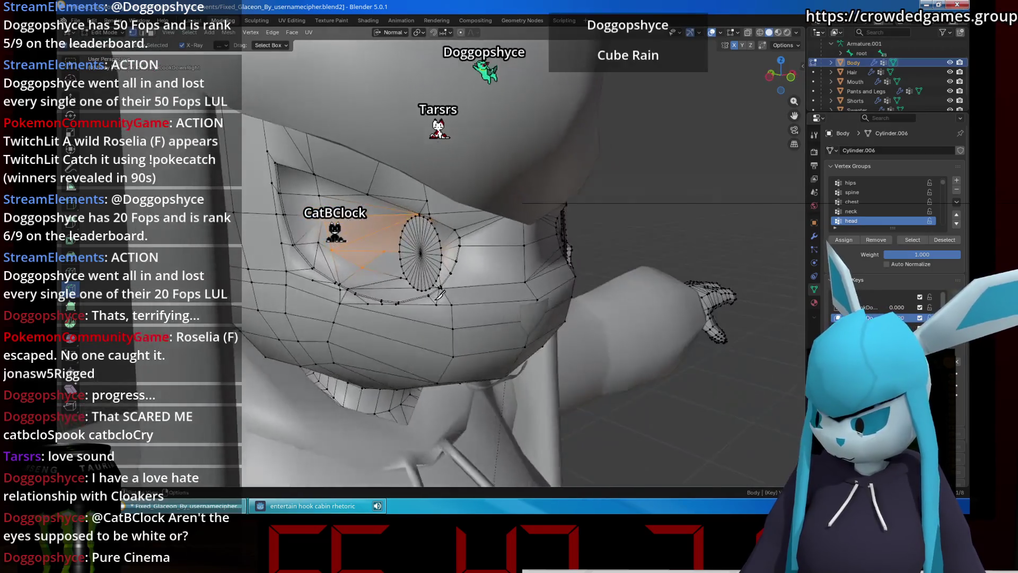
pyautogui.scroll(2, 414, 247)
pyautogui.scroll(2, 461, 253)
pyautogui.scroll(2, 512, 260)
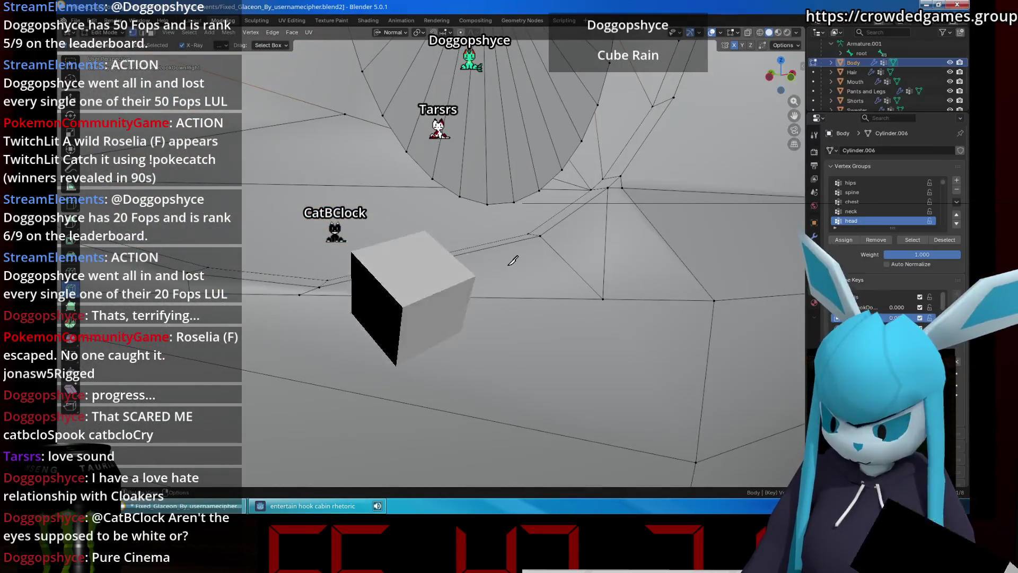
pyautogui.scroll(2, 512, 260)
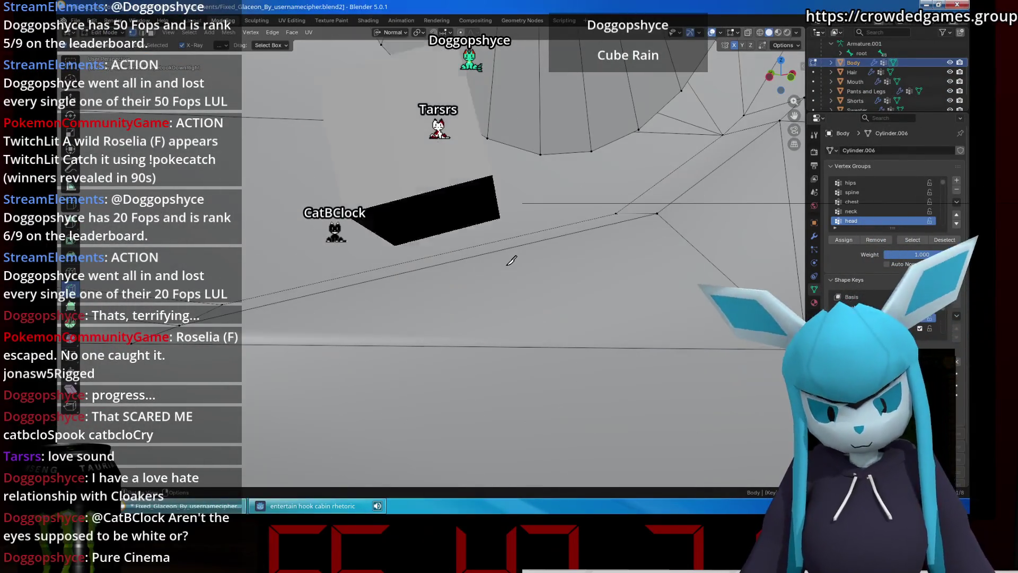
pyautogui.scroll(-3, 512, 260)
pyautogui.scroll(-2, 511, 260)
pyautogui.keyDown('shift'); pyautogui.moveTo(512, 260); pyautogui.dragTo(426, 127, button='middle'); pyautogui.keyUp('shift')
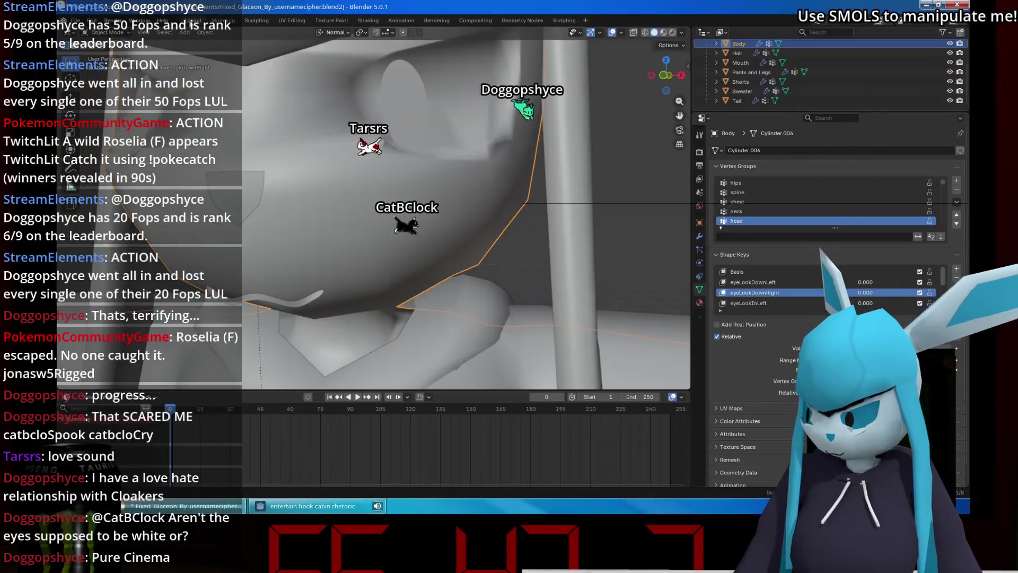
pyautogui.scroll(3, 469, 270)
pyautogui.press('z')
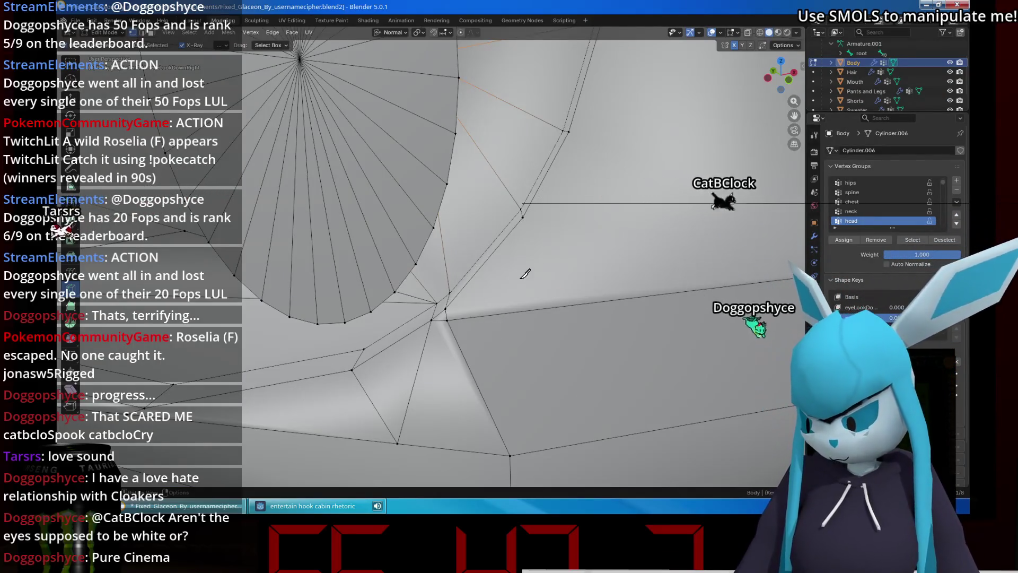
pyautogui.keyDown('shift'); pyautogui.moveTo(550, 265); pyautogui.dragTo(615, 246, button='middle'); pyautogui.keyUp('shift')
pyautogui.press('z')
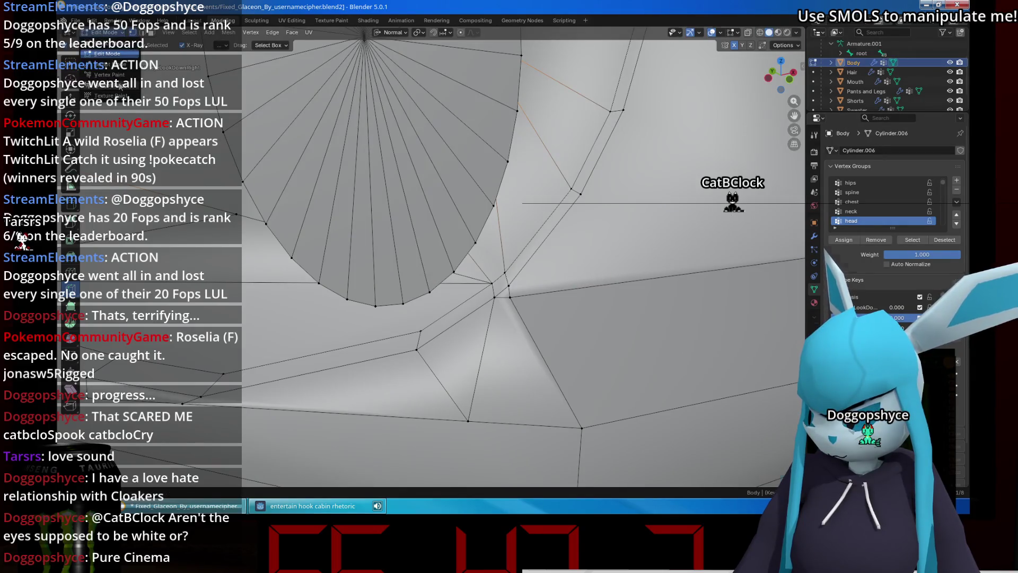
pyautogui.click(120, 84)
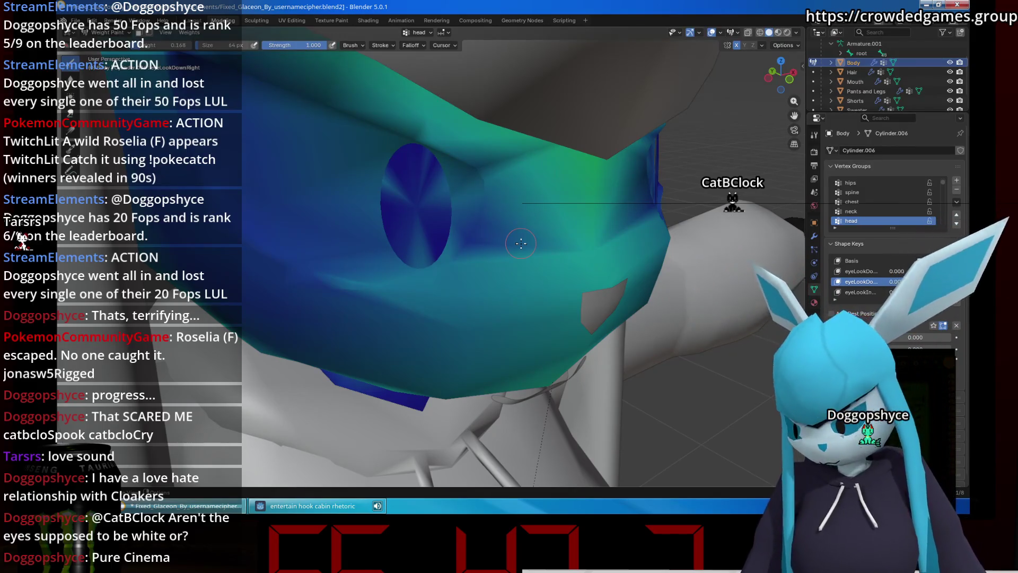
# Inspect the eye weights in wireframe, undo the head weight at the eye centre, restore solid shading.
pyautogui.press('z')
pyautogui.click(454, 235)
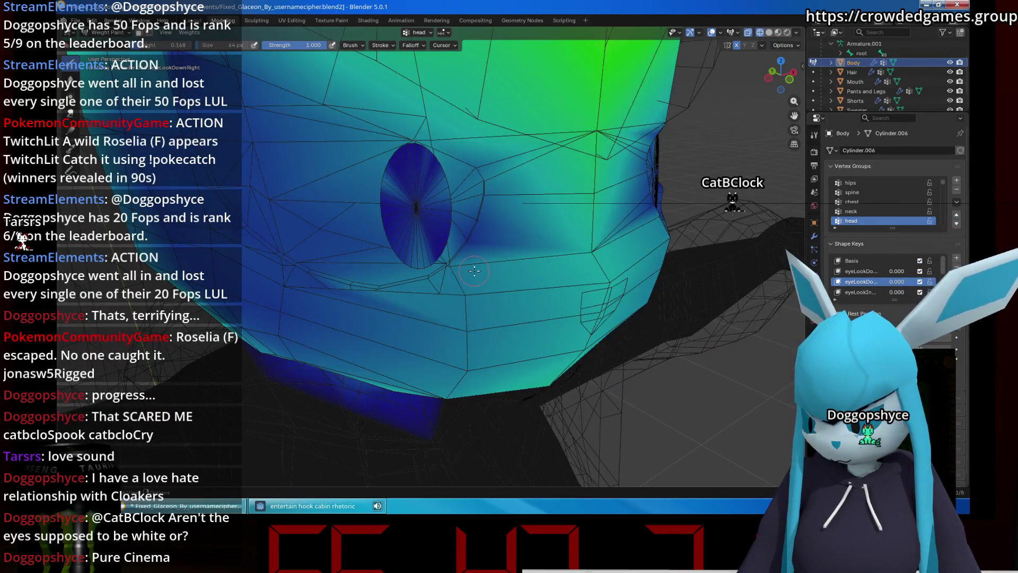
pyautogui.scroll(2, 475, 271)
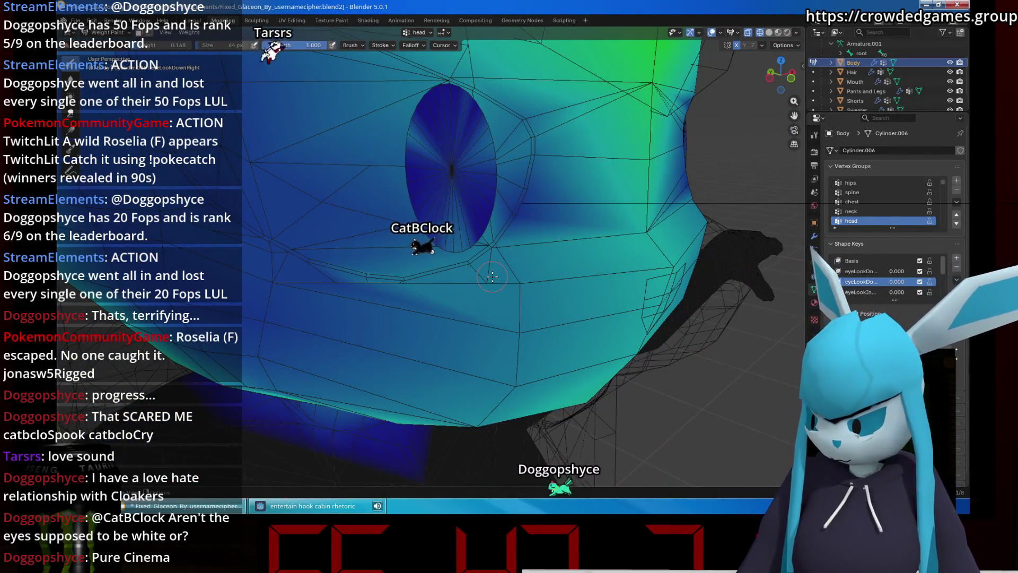
pyautogui.moveTo(492, 276); pyautogui.dragTo(474, 265, button='middle')
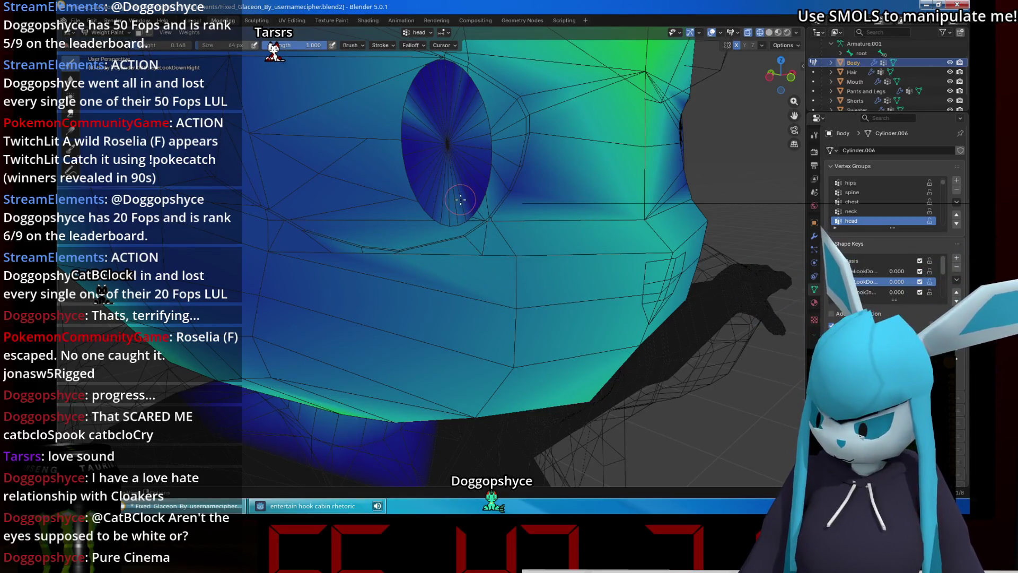
pyautogui.scroll(2, 460, 199)
pyautogui.scroll(2, 465, 177)
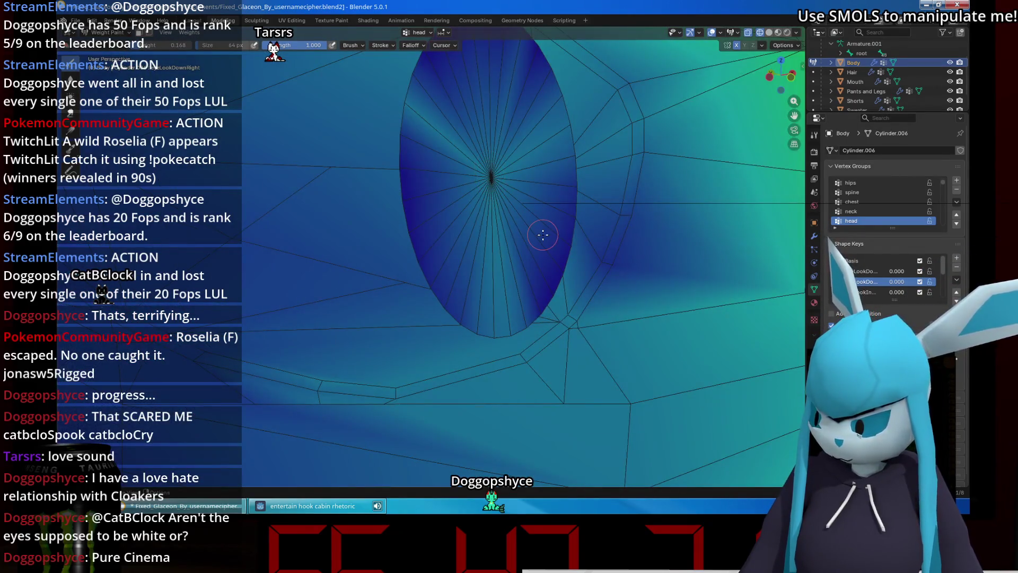
pyautogui.hotkey('ctrl', 'z')
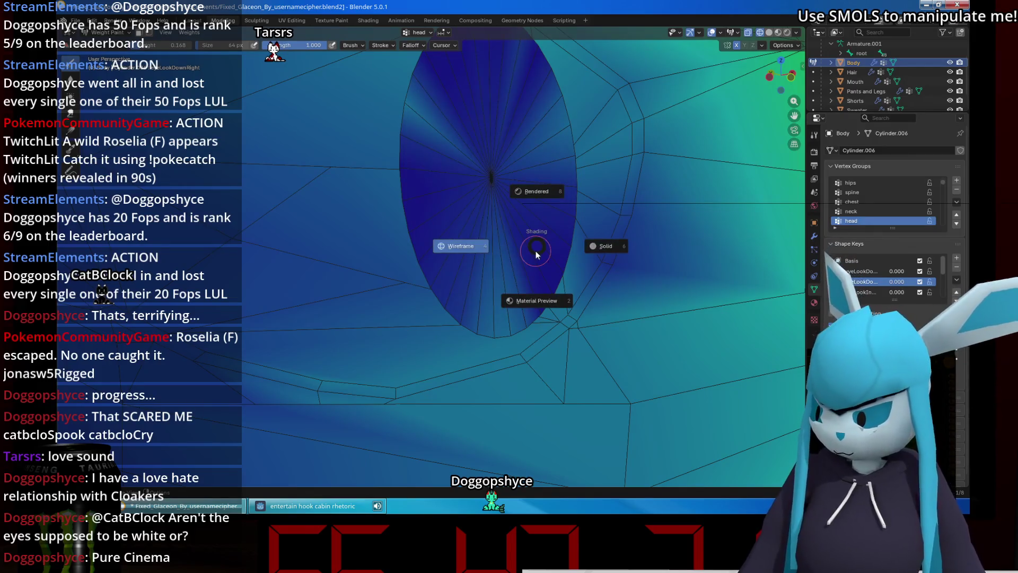
pyautogui.click(614, 246)
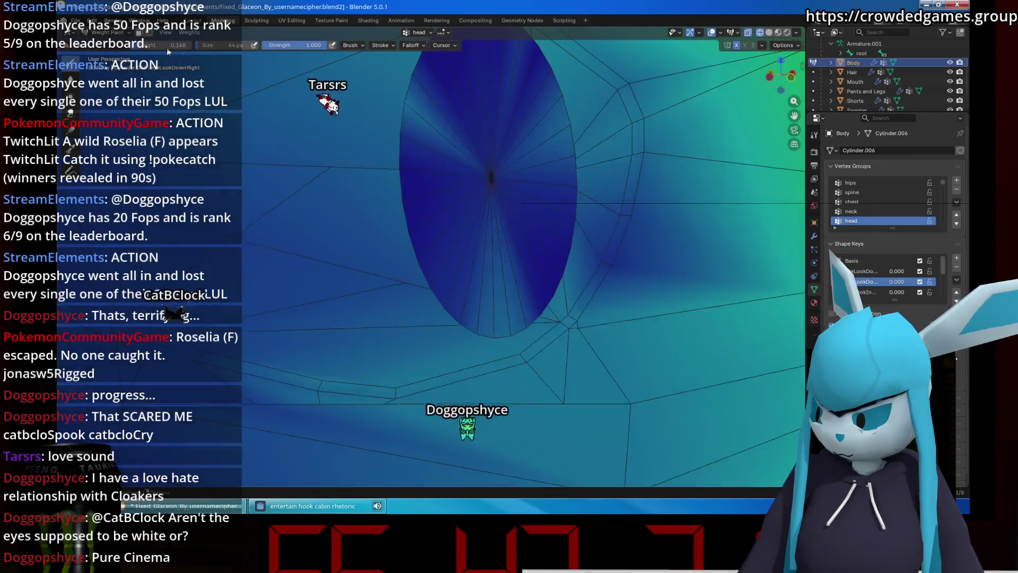
# Return to edit mode with X-Ray off and frame the eye socket side-on.
pyautogui.press('Tab')
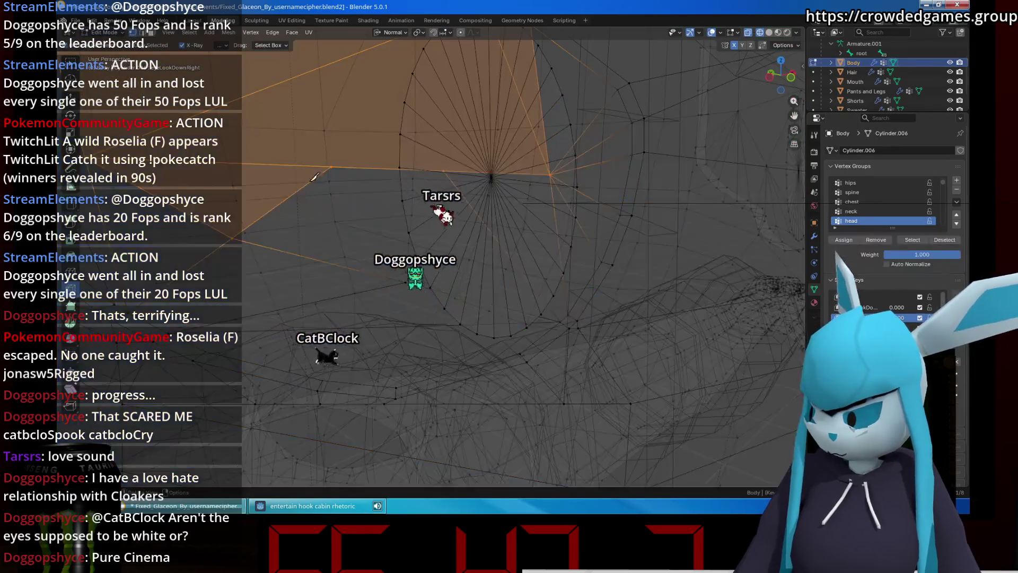
pyautogui.press('a')
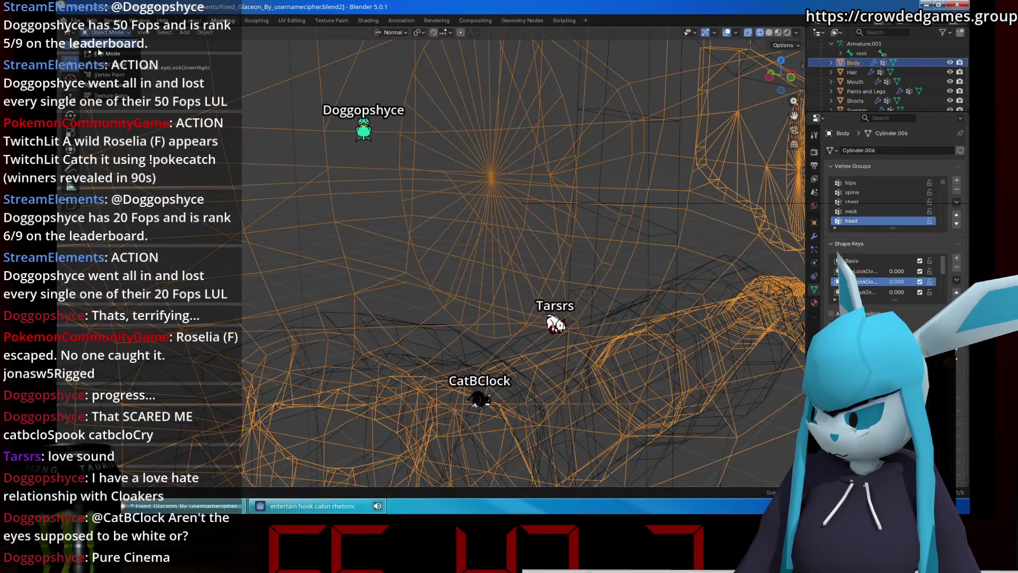
pyautogui.hotkey('ctrl', 'z')
pyautogui.scroll(-5, 480, 159)
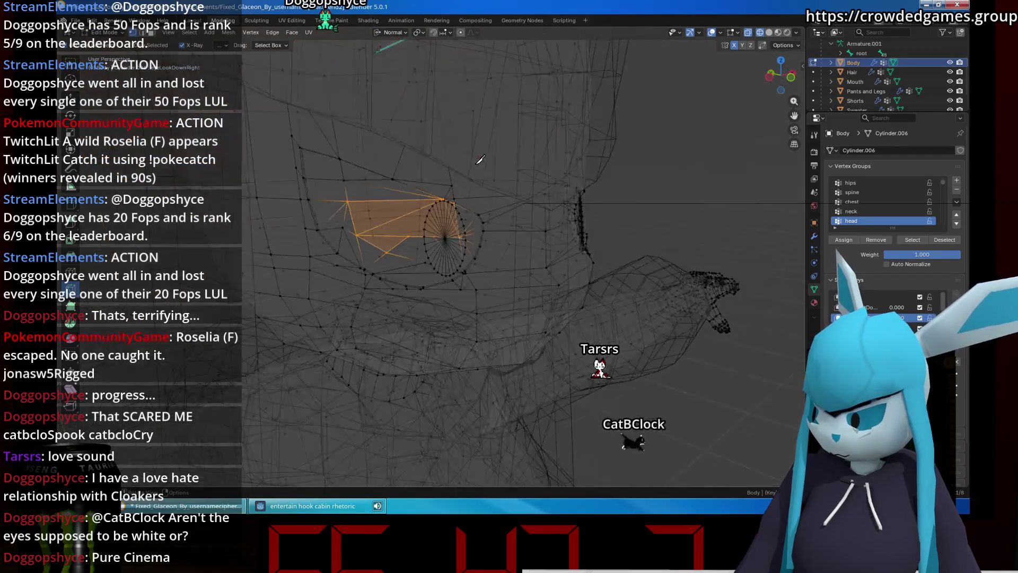
pyautogui.scroll(1, 486, 173)
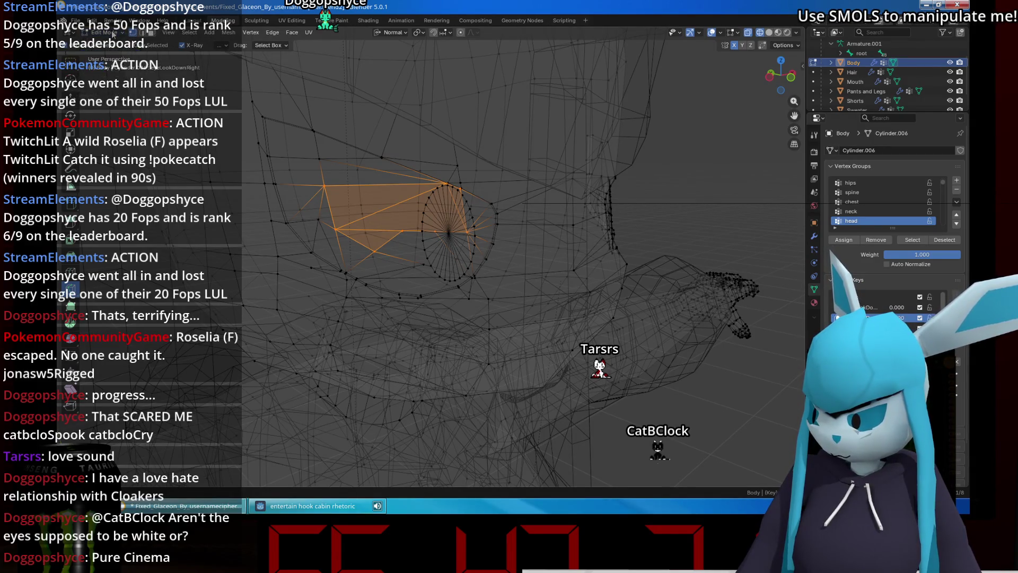
pyautogui.click(748, 33)
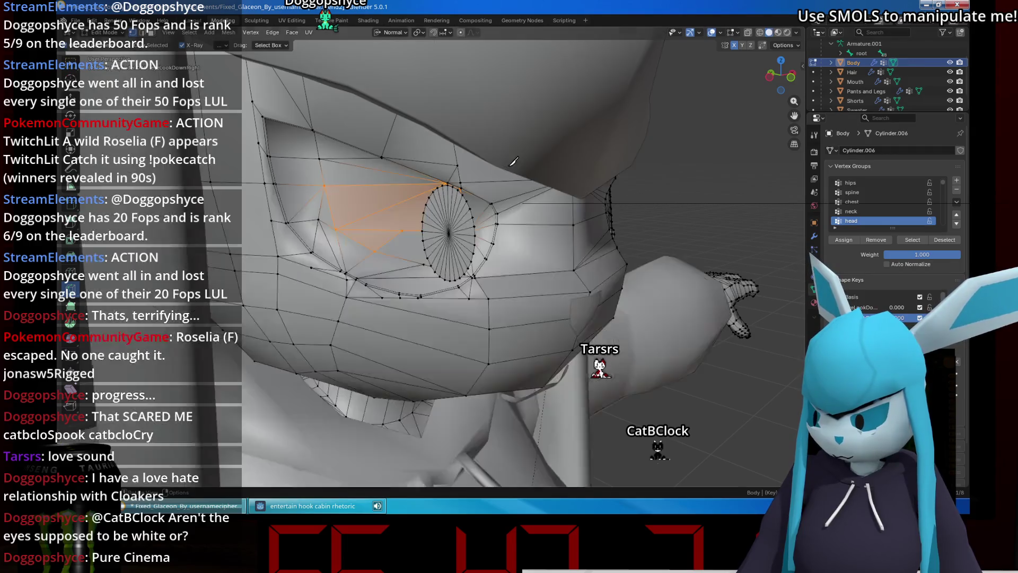
pyautogui.scroll(6, 515, 241)
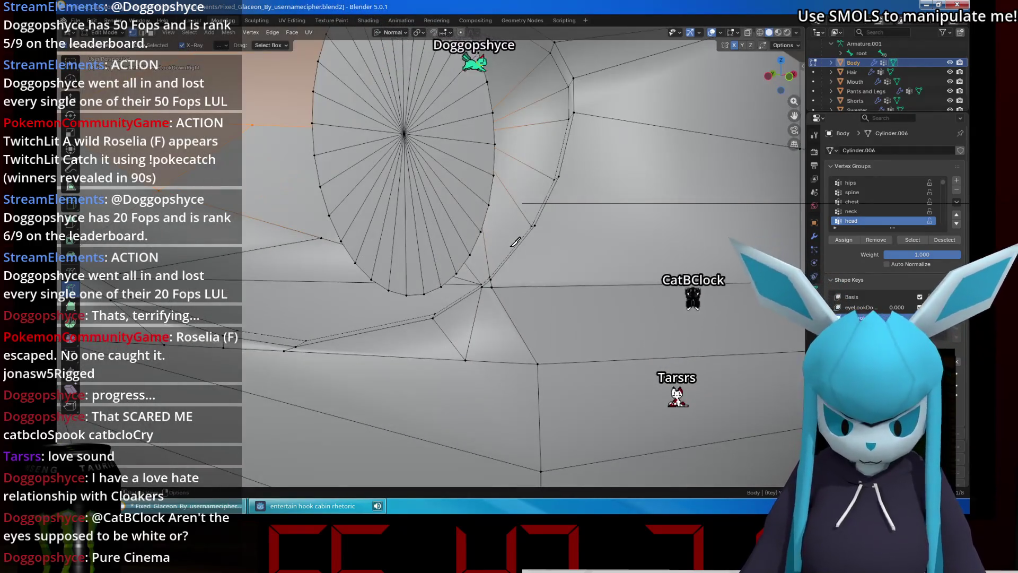
pyautogui.moveTo(517, 248); pyautogui.dragTo(529, 275, button='middle')
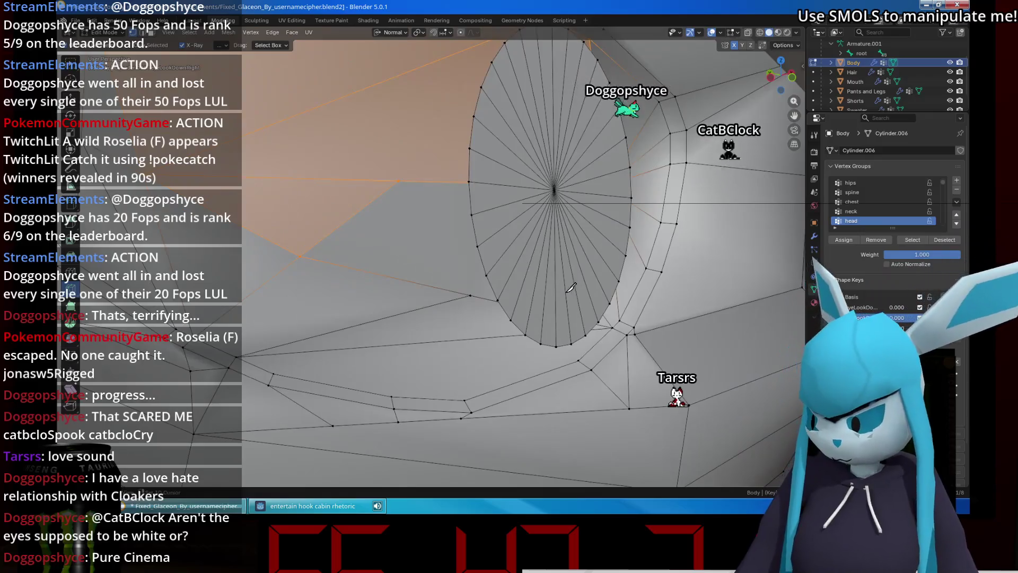
pyautogui.scroll(-2, 529, 275)
pyautogui.scroll(5, 529, 275)
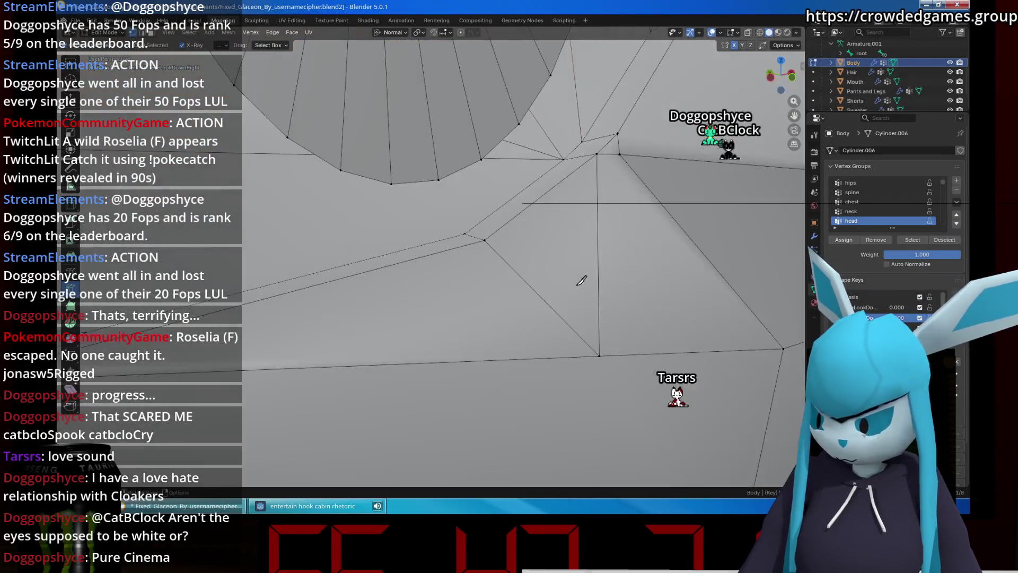
pyautogui.moveTo(581, 280); pyautogui.dragTo(440, 141, button='middle')
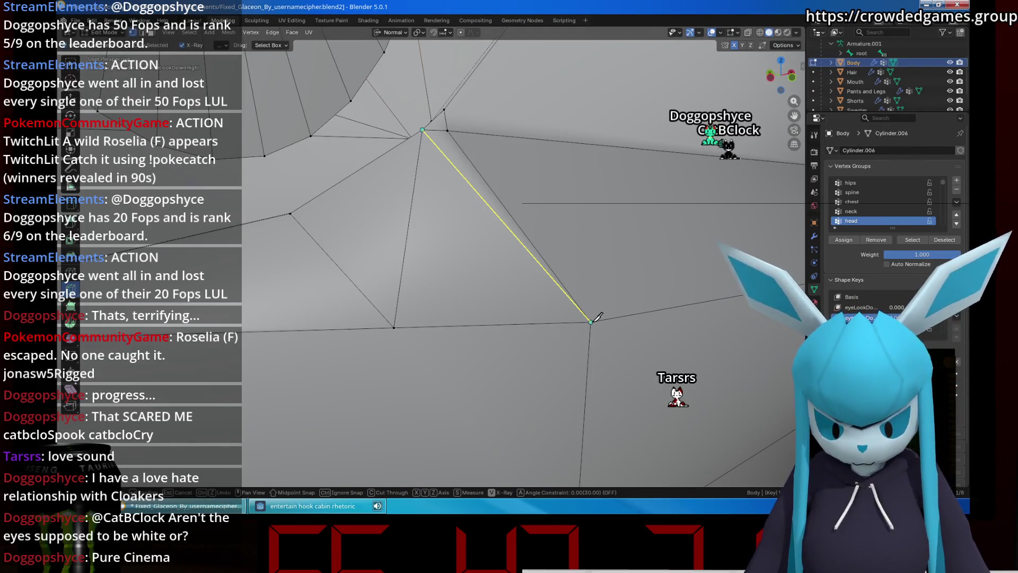
pyautogui.scroll(-5, 575, 283)
pyautogui.scroll(3, 370, 189)
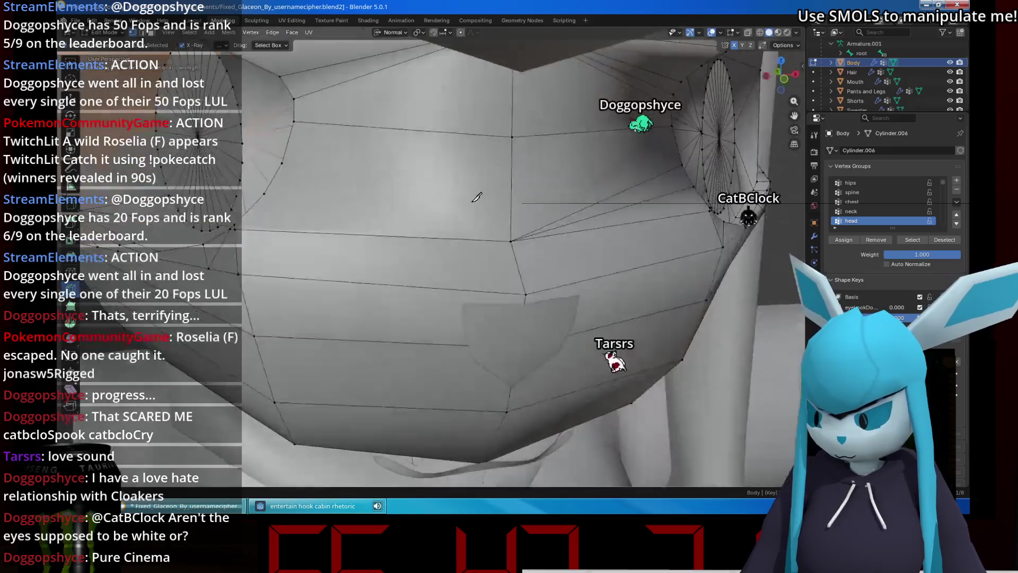
pyautogui.moveTo(370, 189); pyautogui.dragTo(507, 229, button='middle')
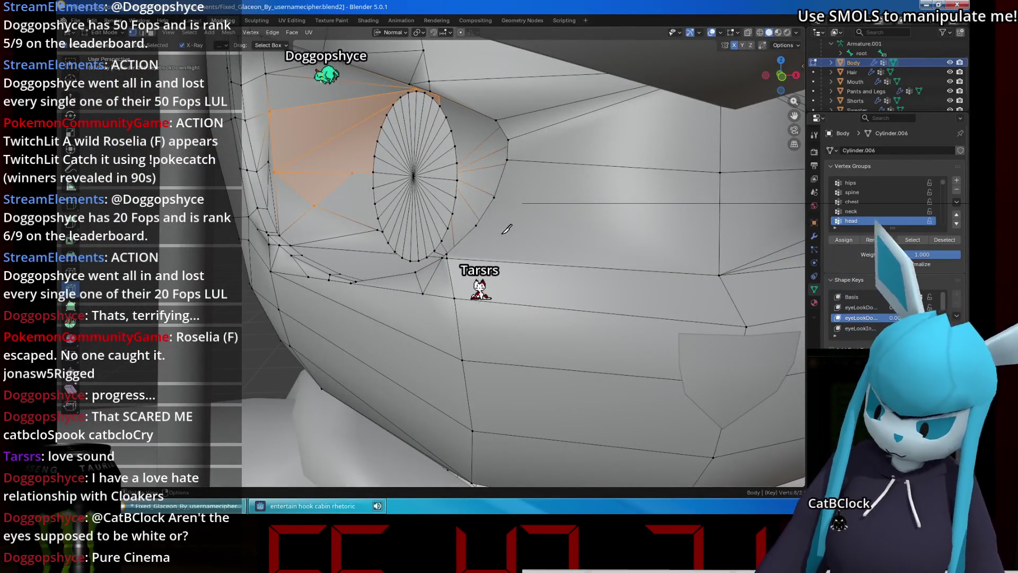
pyautogui.moveTo(506, 229); pyautogui.dragTo(474, 157, button='middle')
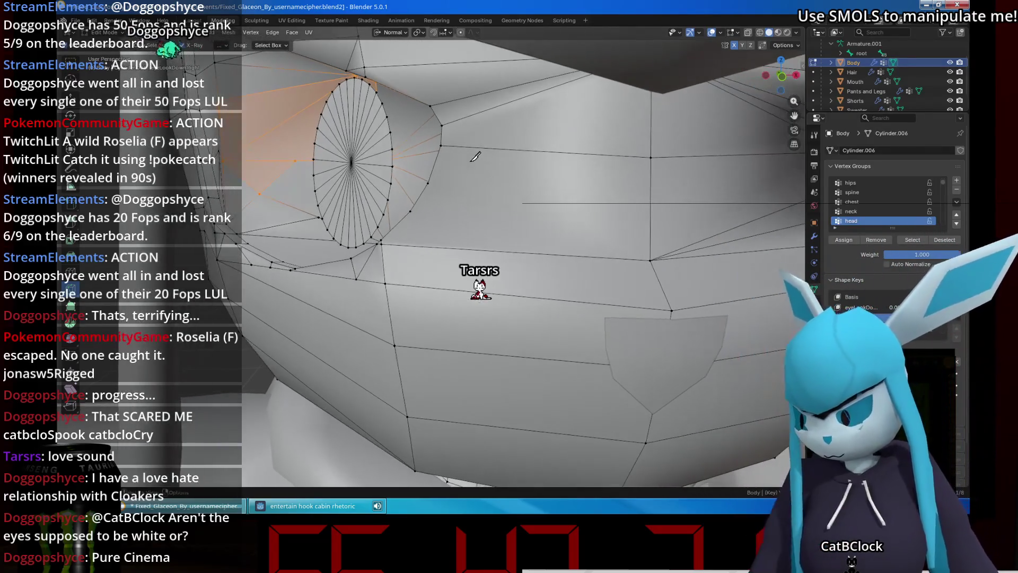
# Knife-cut new edges from the eye corner to the cheek vertex and beside the eye socket.
pyautogui.press('k')
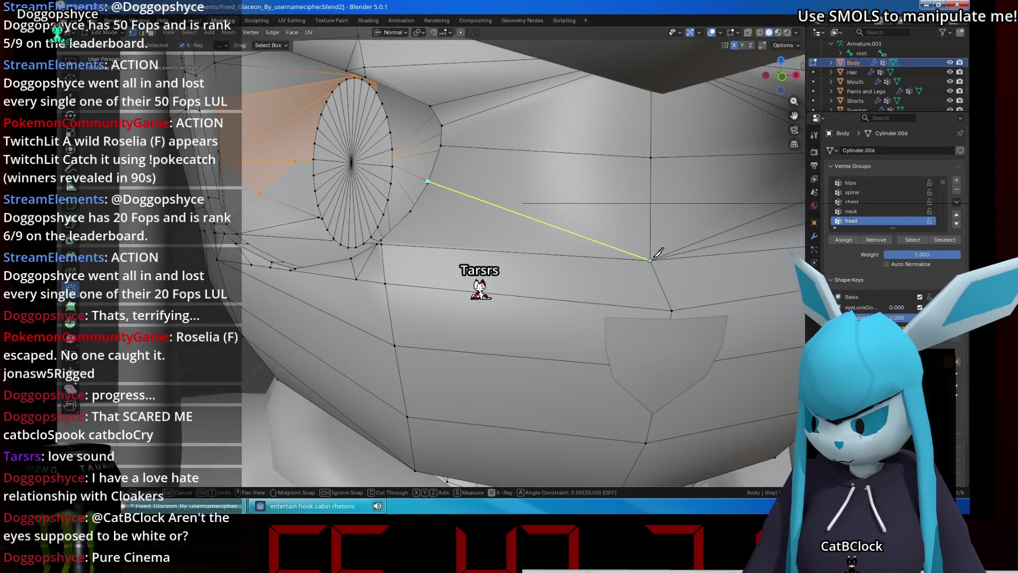
pyautogui.click(651, 259)
pyautogui.press('Return')
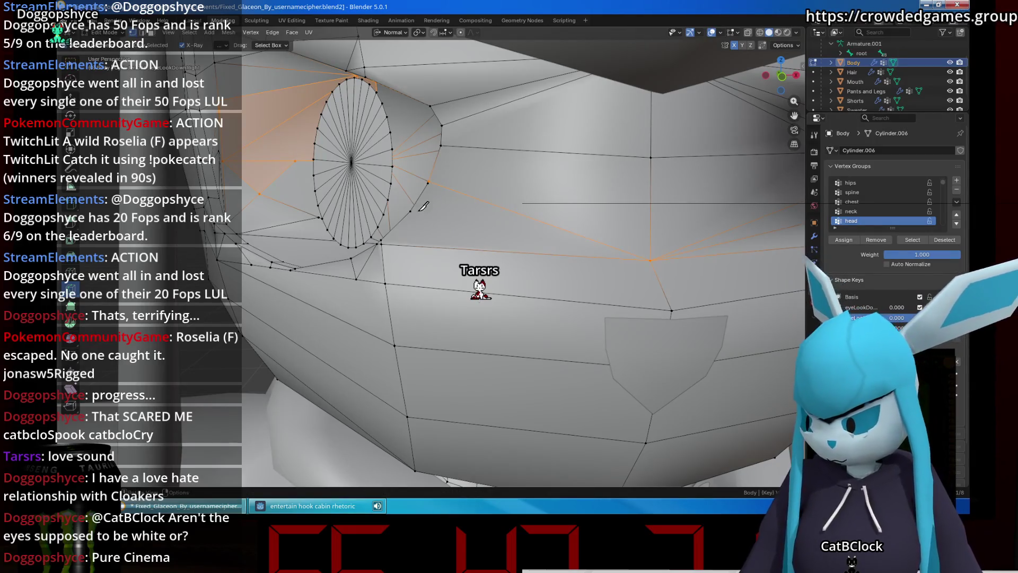
pyautogui.moveTo(428, 205)
pyautogui.mouseDown(button='middle')
pyautogui.moveTo(471, 195)
pyautogui.moveTo(592, 219)
pyautogui.mouseUp(button='middle')
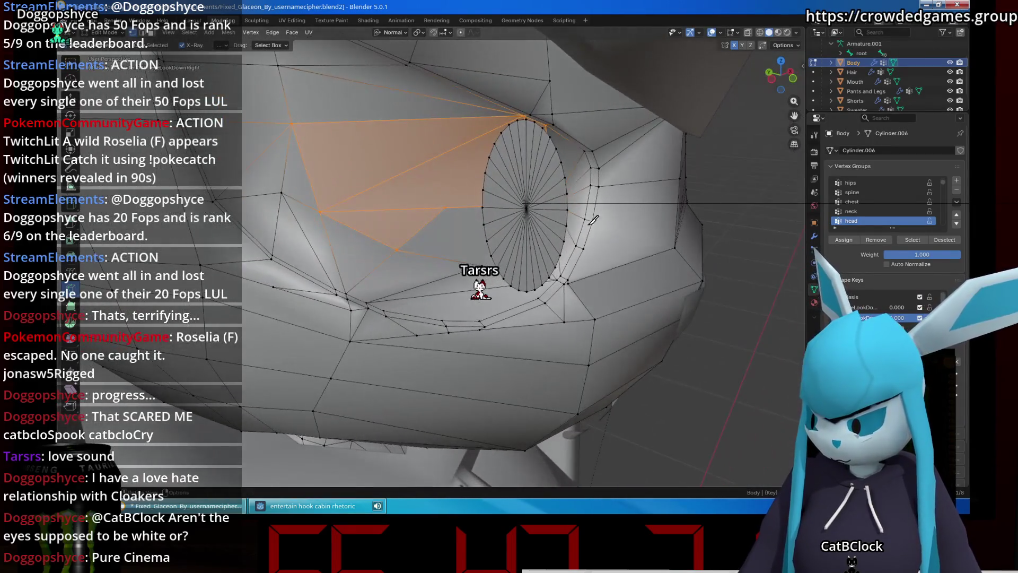
pyautogui.click(674, 248)
pyautogui.press('Return')
# Knife-cut edges from the eye rim to the outer corner vertex, plus a long cut outward.
pyautogui.press('k')
pyautogui.click(583, 247)
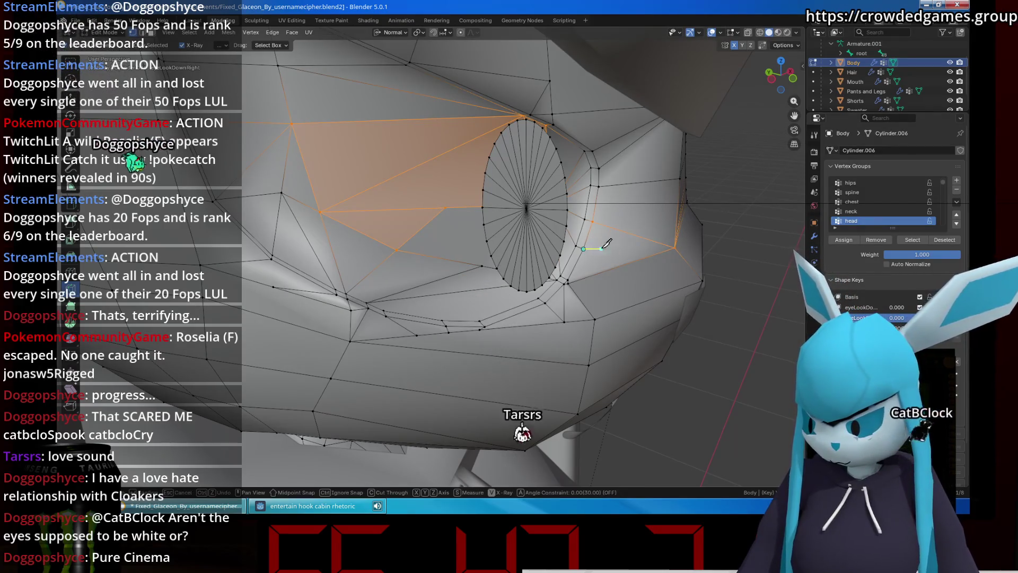
pyautogui.click(677, 248)
pyautogui.press('Return')
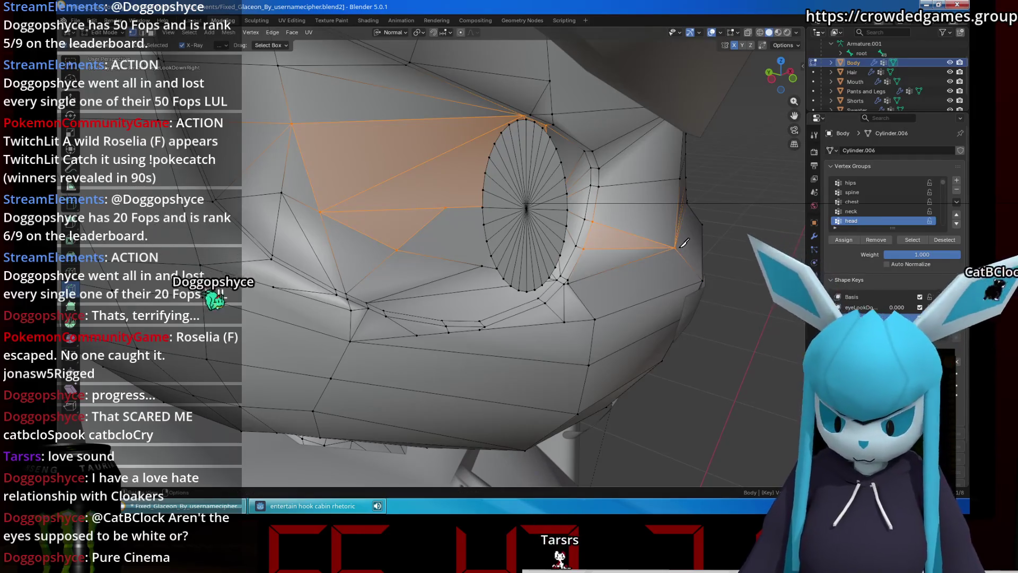
pyautogui.moveTo(680, 247); pyautogui.dragTo(559, 229, button='middle')
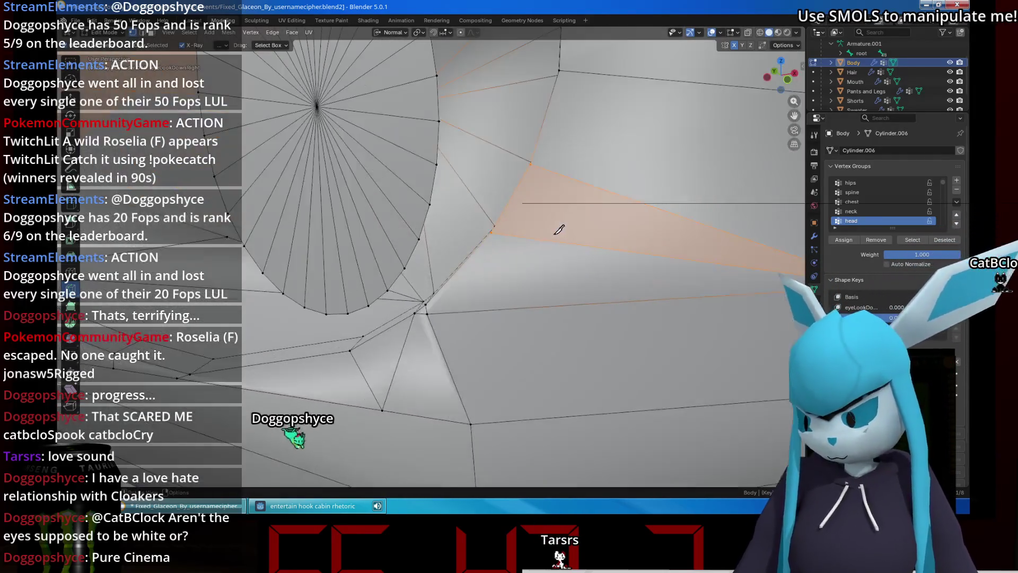
pyautogui.moveTo(460, 308); pyautogui.dragTo(480, 302, button='middle')
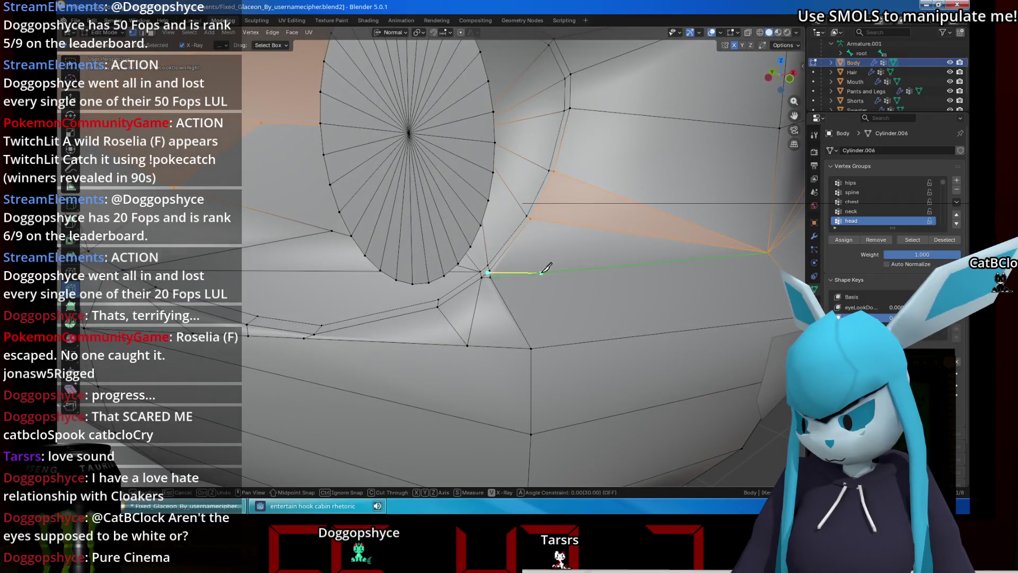
pyautogui.press('Escape')
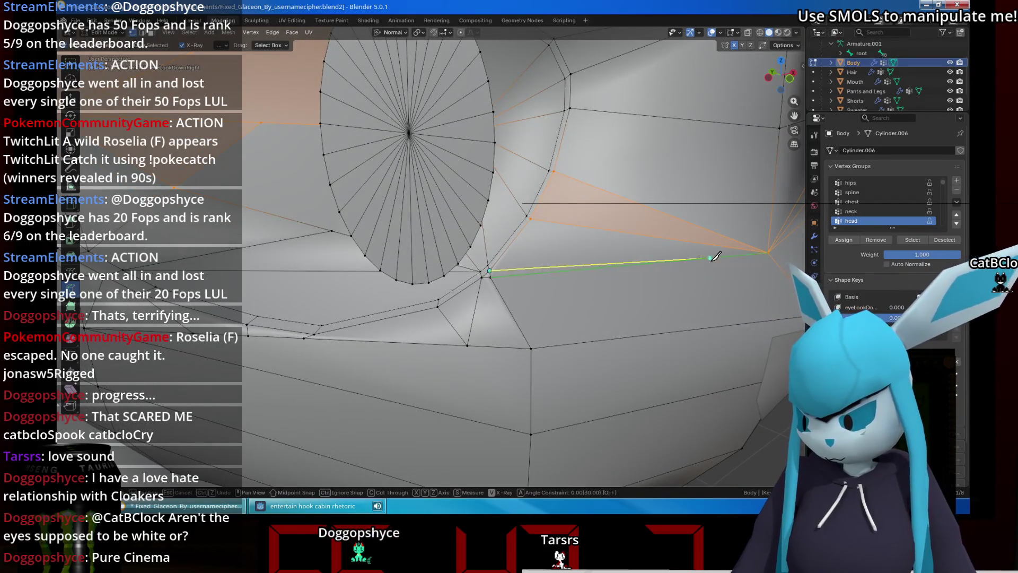
pyautogui.press('Return')
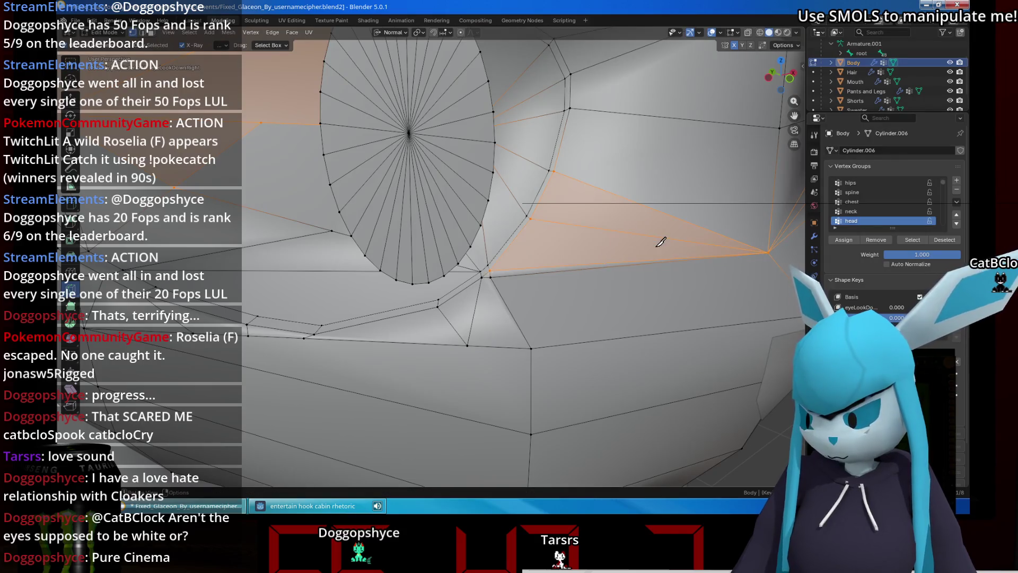
# Hide the hair to check the face, save the project file, then show the hair again.
pyautogui.moveTo(617, 233); pyautogui.dragTo(619, 225, button='middle')
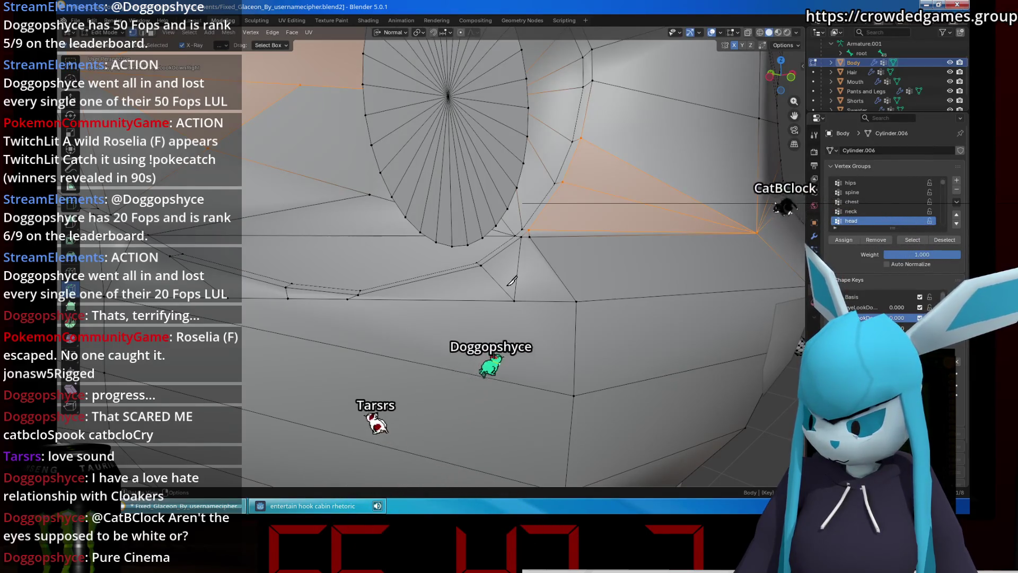
pyautogui.scroll(4, 429, 256)
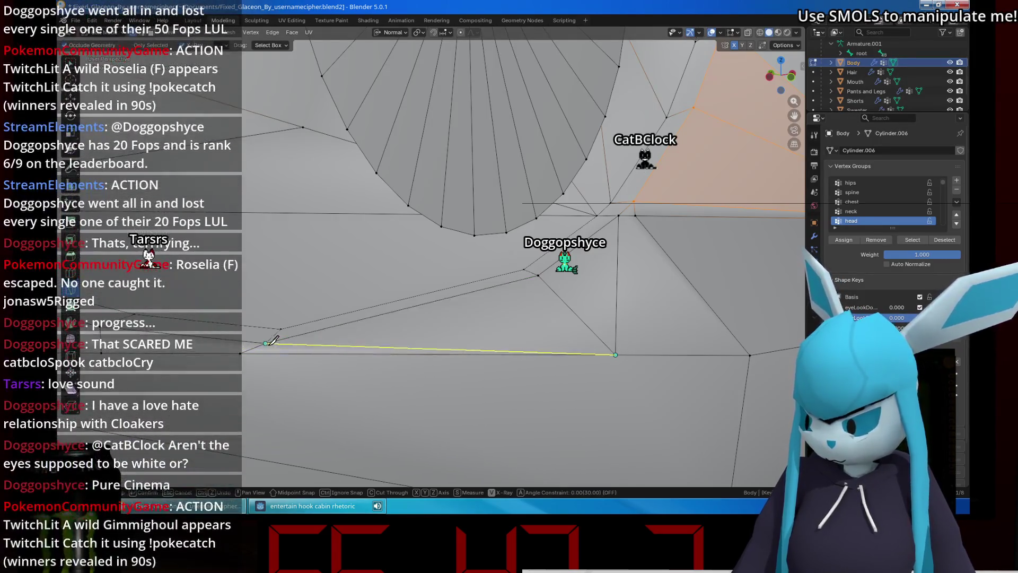
pyautogui.press('Escape')
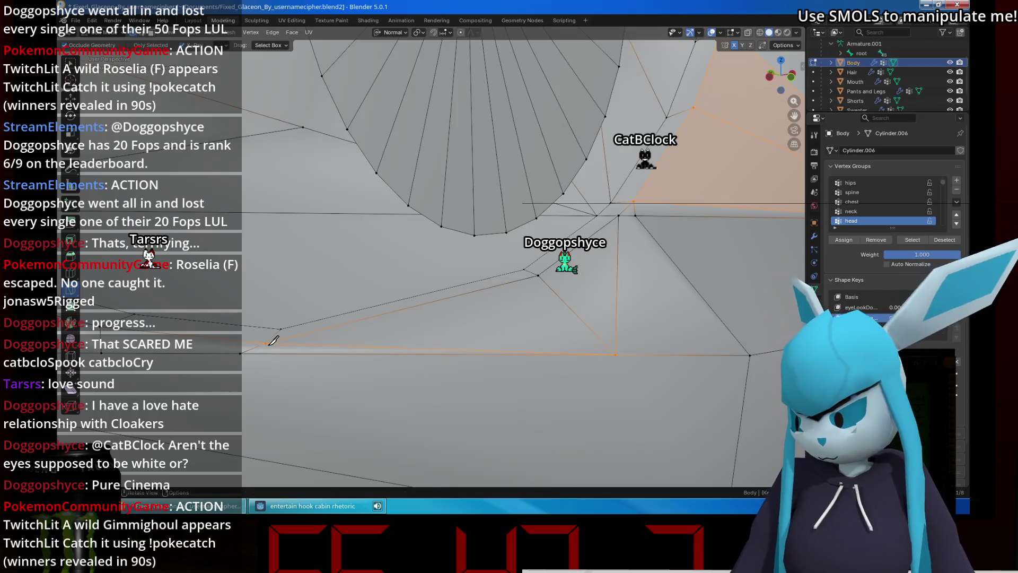
pyautogui.scroll(-5, 422, 313)
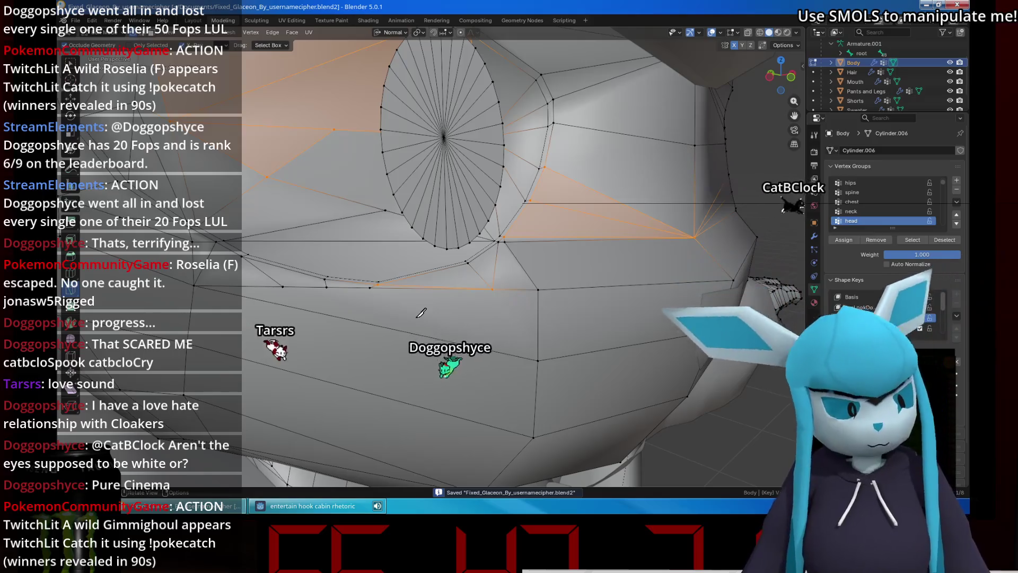
pyautogui.moveTo(421, 312)
pyautogui.mouseDown(button='middle')
pyautogui.moveTo(582, 137)
pyautogui.moveTo(598, 180)
pyautogui.mouseUp(button='middle')
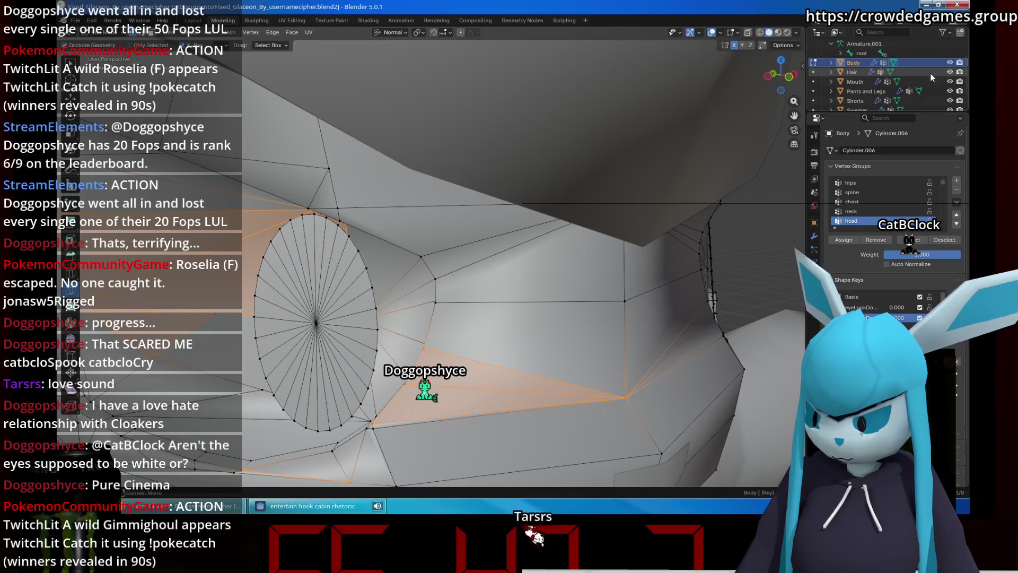
pyautogui.click(950, 72)
pyautogui.moveTo(535, 223)
pyautogui.mouseDown(button='middle')
pyautogui.moveTo(569, 157)
pyautogui.moveTo(504, 163)
pyautogui.mouseUp(button='middle')
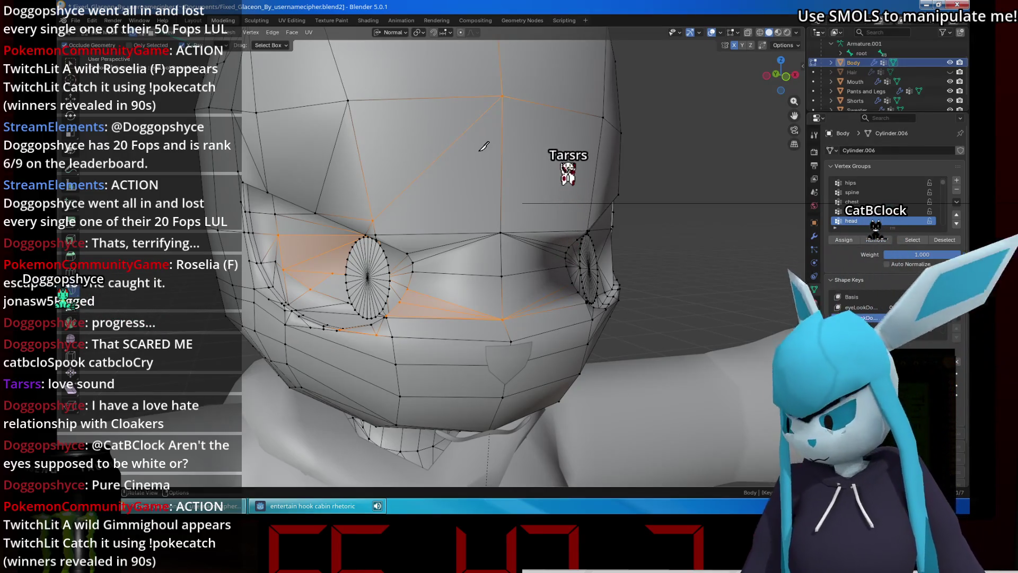
pyautogui.hotkey('ctrl', 's')
pyautogui.moveTo(483, 146)
pyautogui.mouseDown(button='middle')
pyautogui.moveTo(466, 149)
pyautogui.moveTo(617, 134)
pyautogui.mouseUp(button='middle')
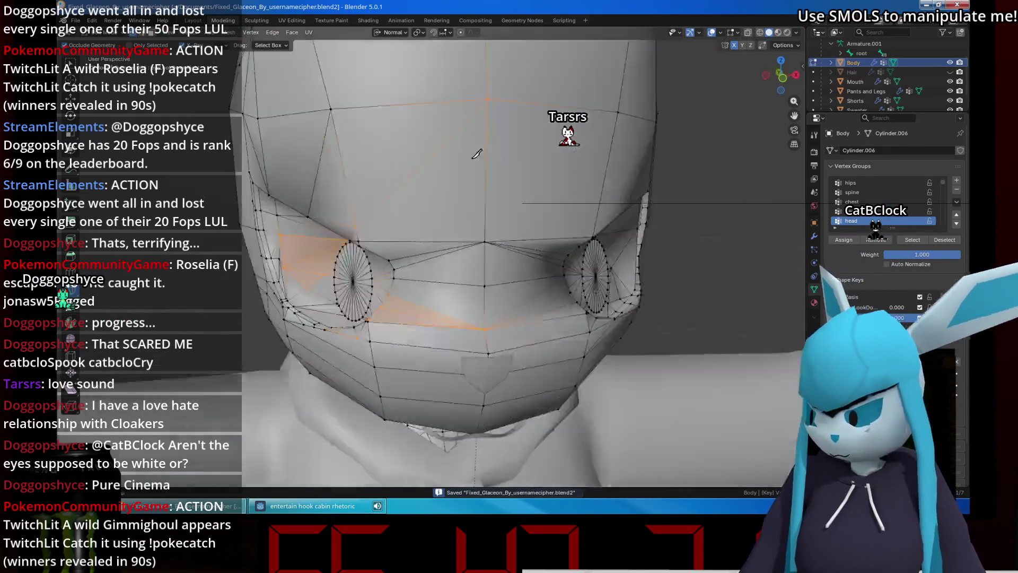
pyautogui.click(948, 72)
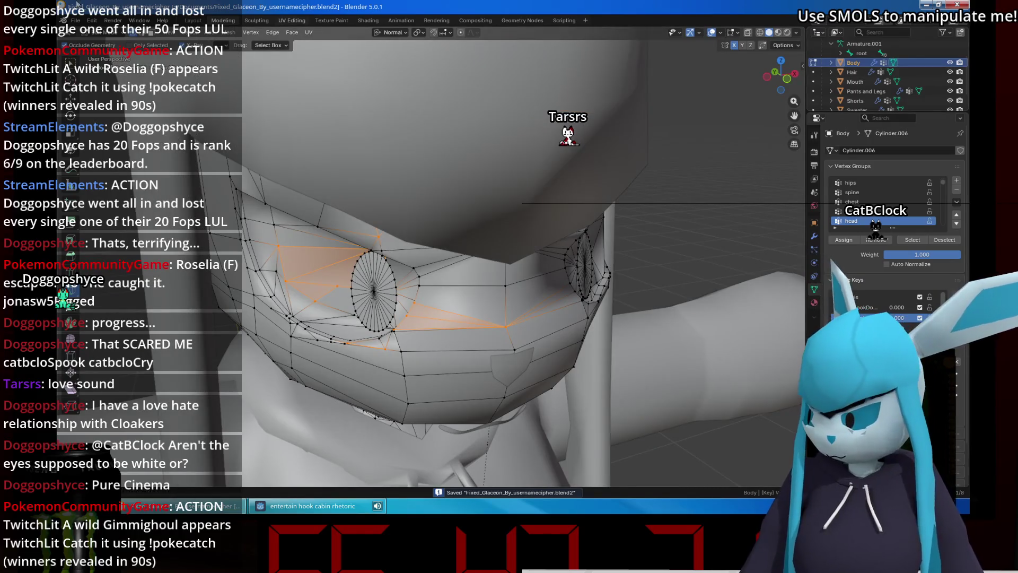
pyautogui.click(75, 20)
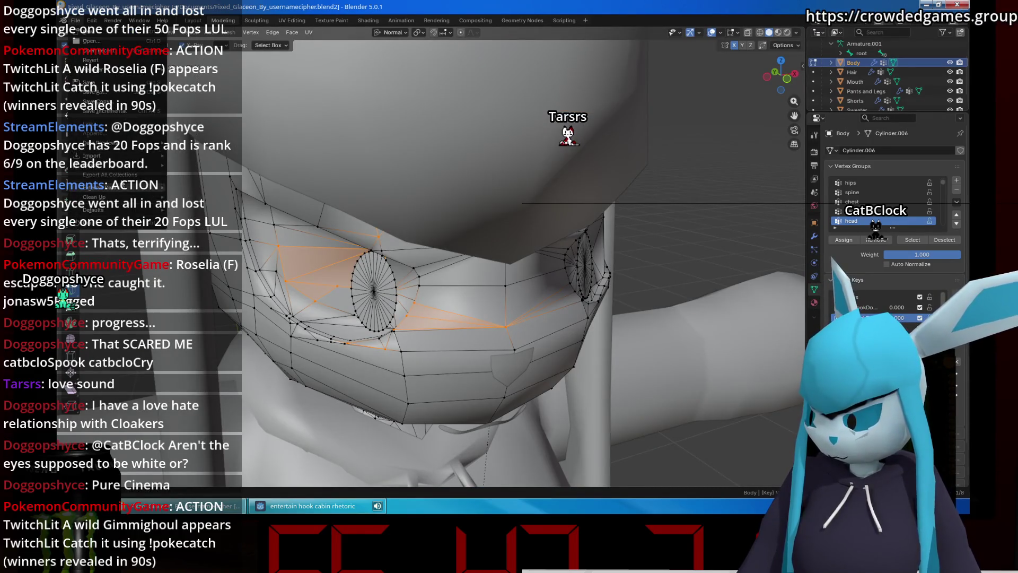
# Export the Glaceon model as VRM (.vrm) into the VTuber folder with the existing file name.
pyautogui.moveTo(165, 168)
pyautogui.click(222, 231)
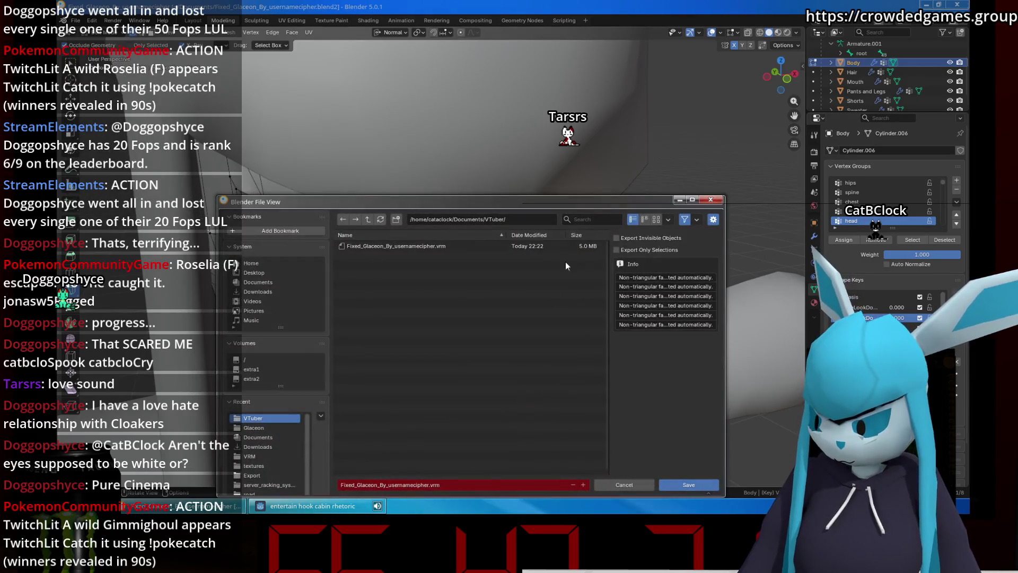
pyautogui.click(689, 484)
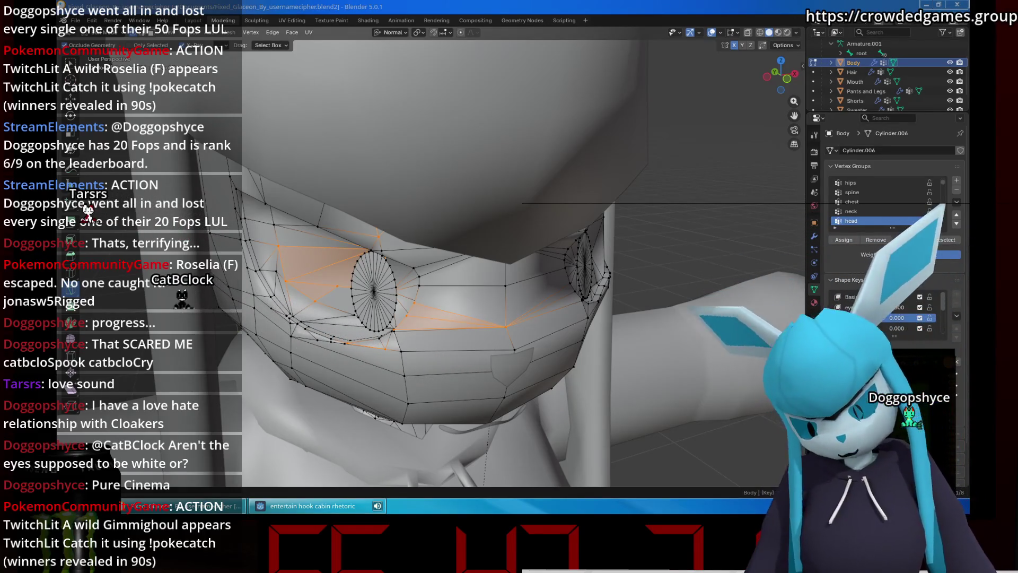
# Knife-cut a new edge from the vertex below the eye down to the lower vertex.
pyautogui.scroll(2, 481, 271)
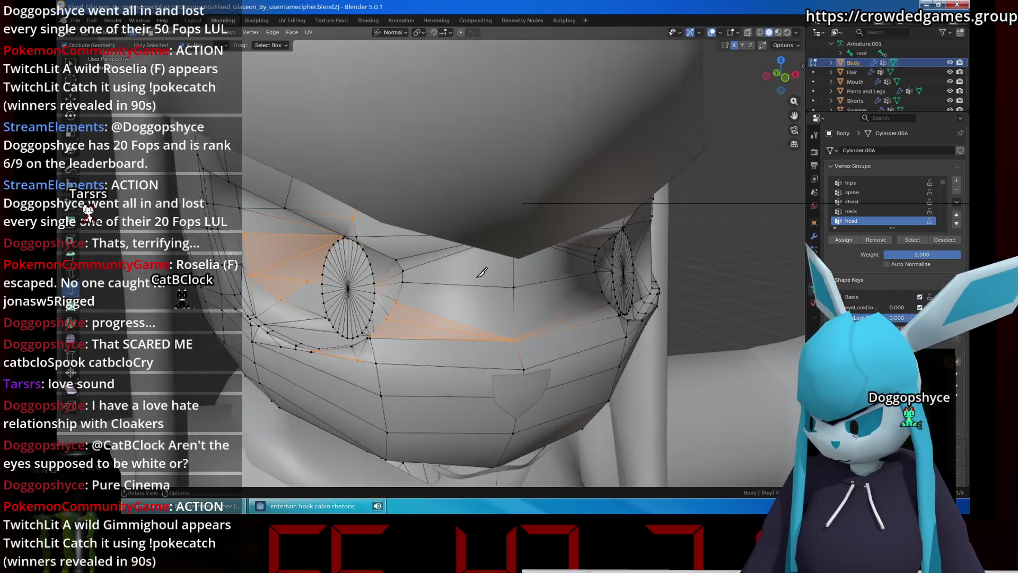
pyautogui.moveTo(481, 272)
pyautogui.mouseDown(button='middle')
pyautogui.moveTo(615, 264)
pyautogui.moveTo(449, 290)
pyautogui.moveTo(360, 271)
pyautogui.mouseUp(button='middle')
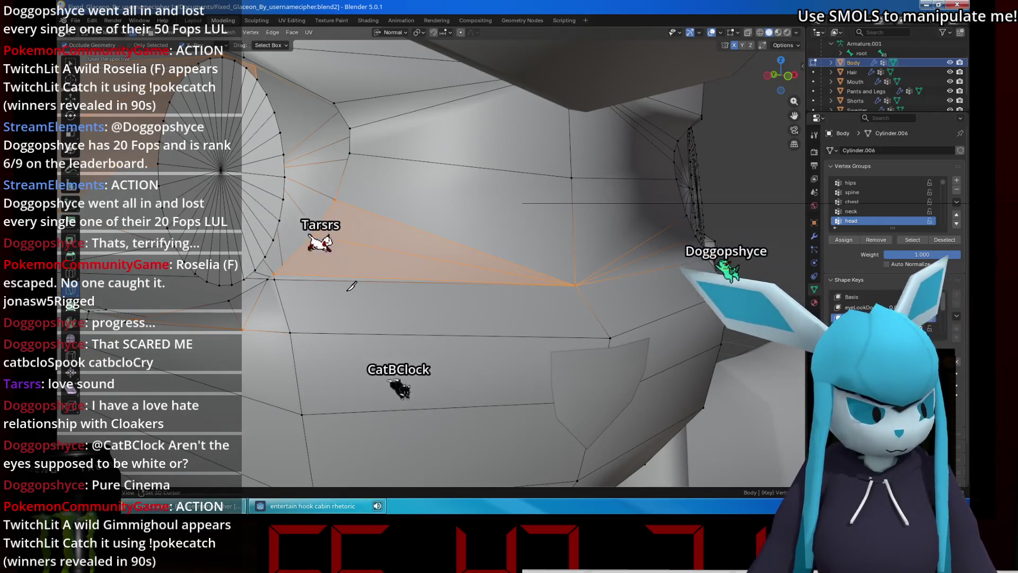
pyautogui.moveTo(351, 286); pyautogui.dragTo(360, 280, button='middle')
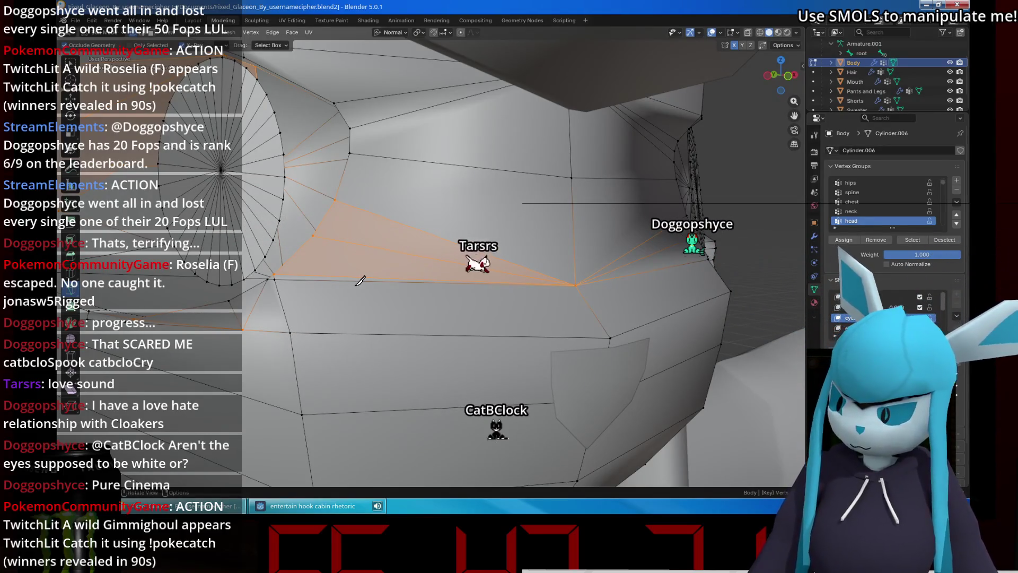
pyautogui.moveTo(261, 319); pyautogui.dragTo(361, 288, button='middle')
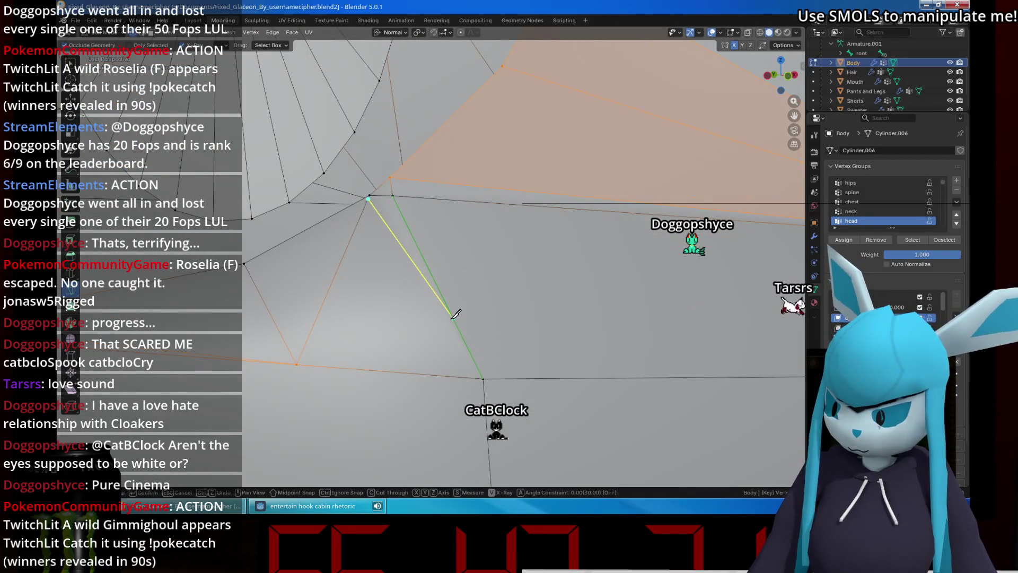
pyautogui.moveTo(455, 314); pyautogui.dragTo(546, 296, button='middle')
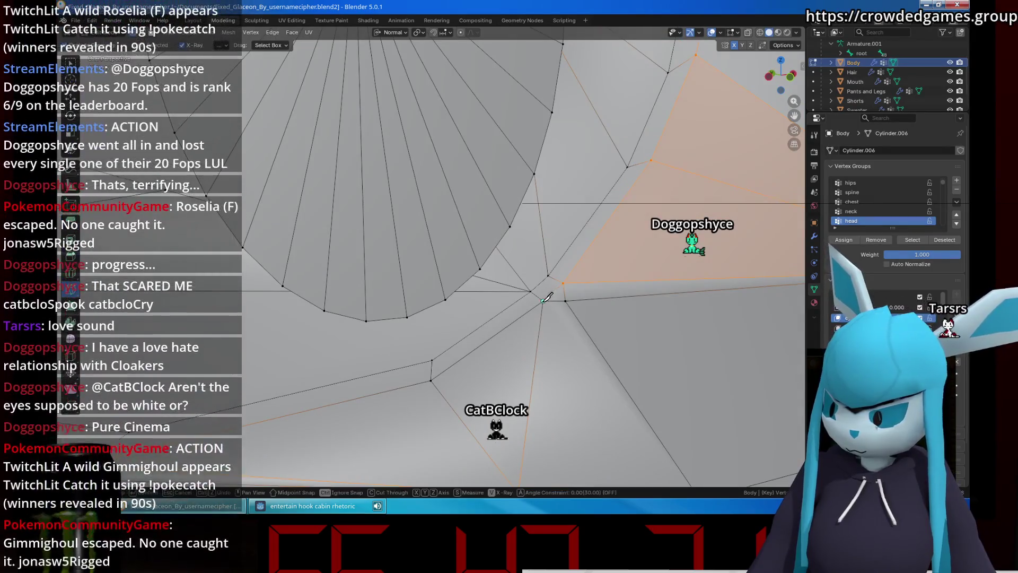
pyautogui.click(541, 300)
pyautogui.moveTo(596, 359); pyautogui.dragTo(598, 362, button='middle')
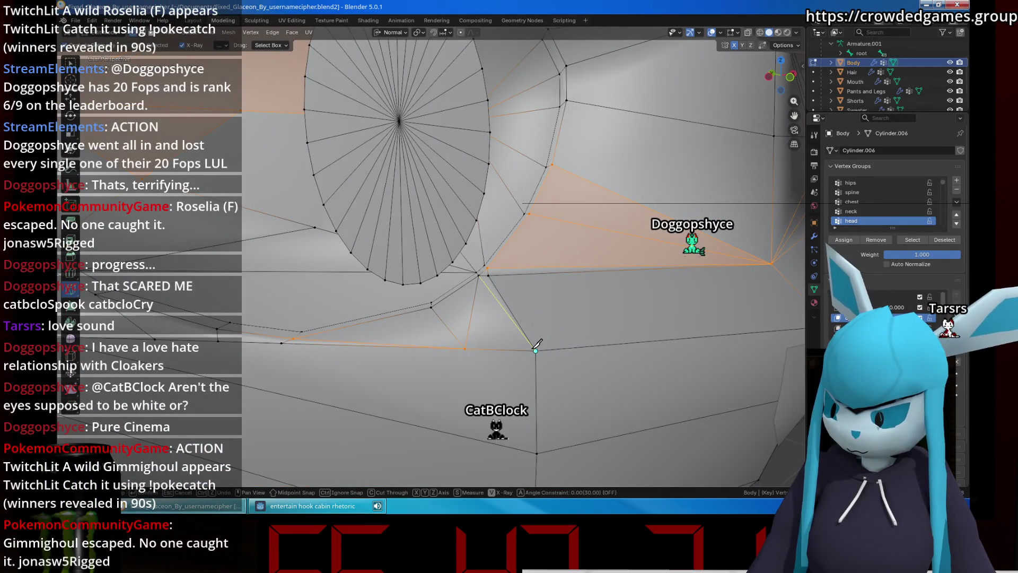
pyautogui.click(488, 276)
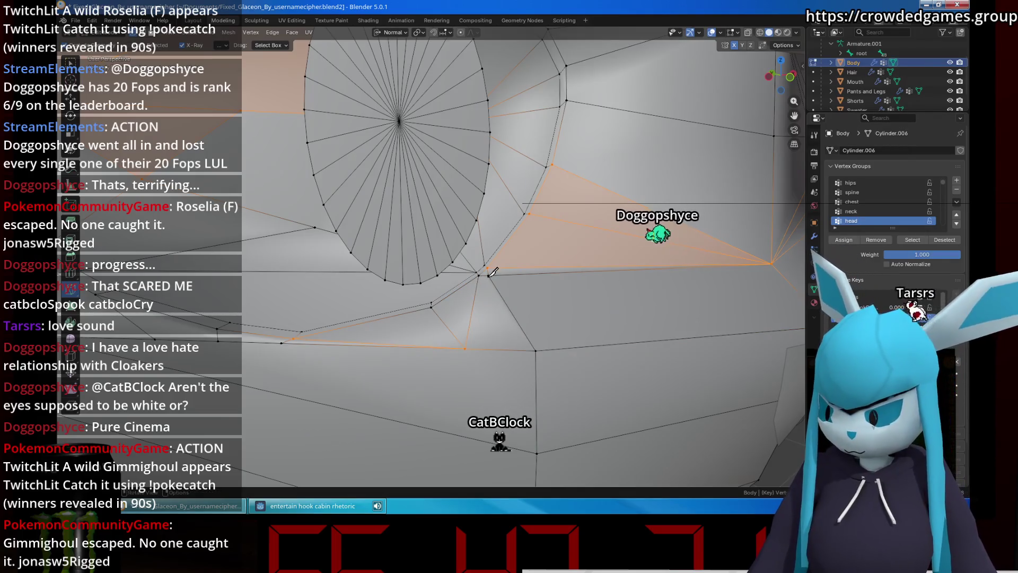
pyautogui.click(465, 348)
pyautogui.press('Return')
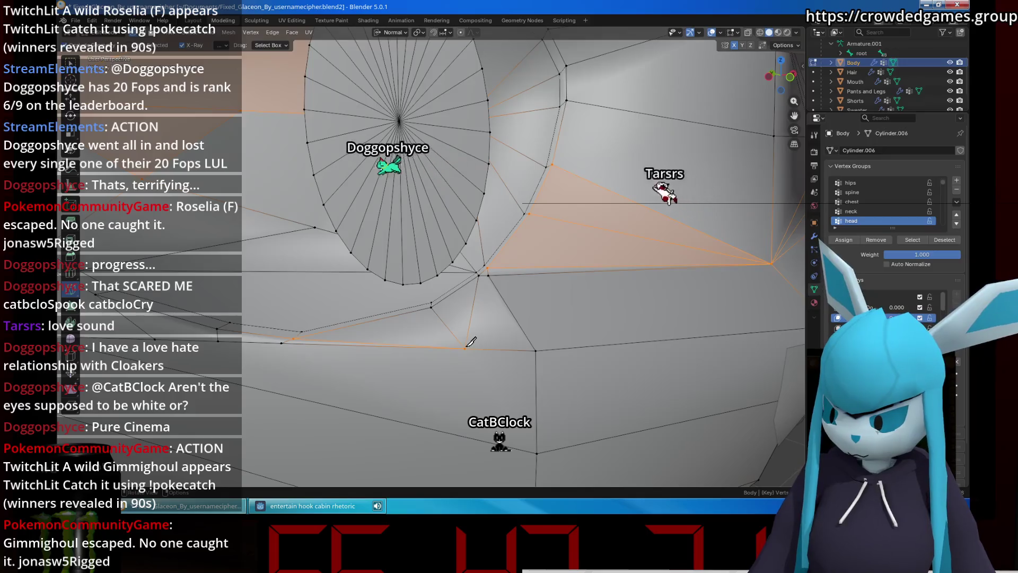
pyautogui.click(465, 348)
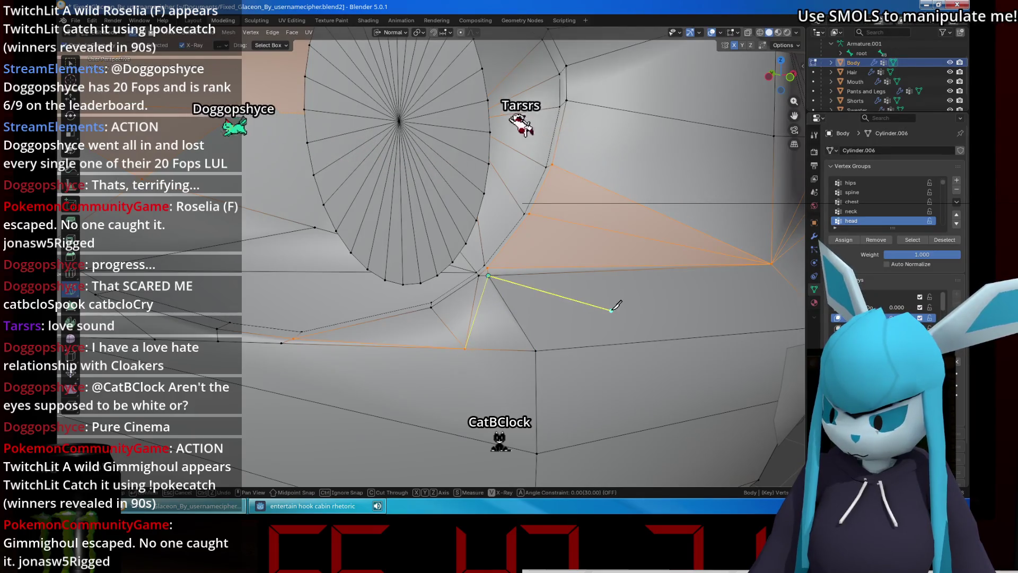
pyautogui.press('Escape')
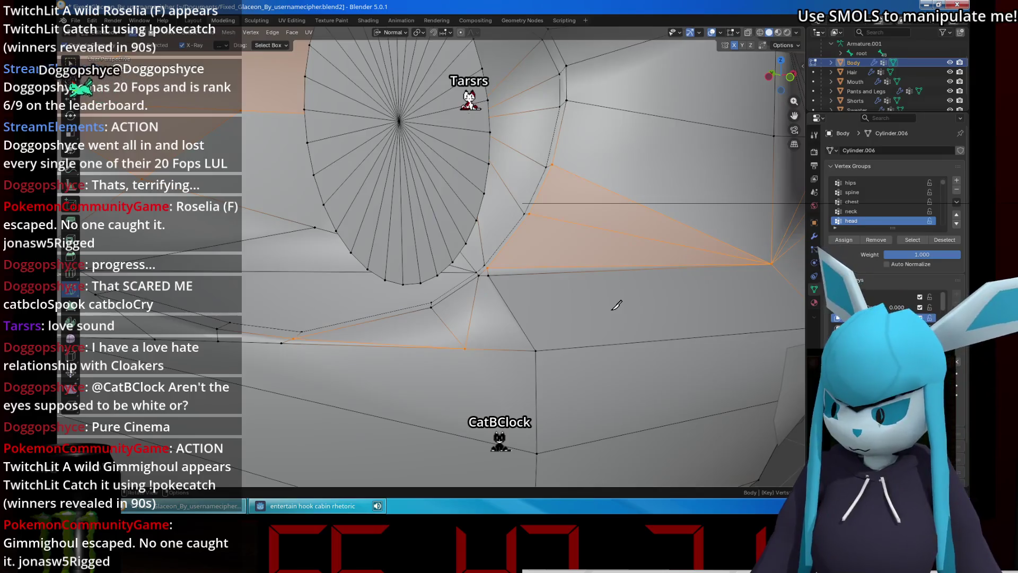
# Merge the two selected vertices below the eye socket using At Last.
pyautogui.scroll(2, 466, 246)
pyautogui.scroll(2, 518, 216)
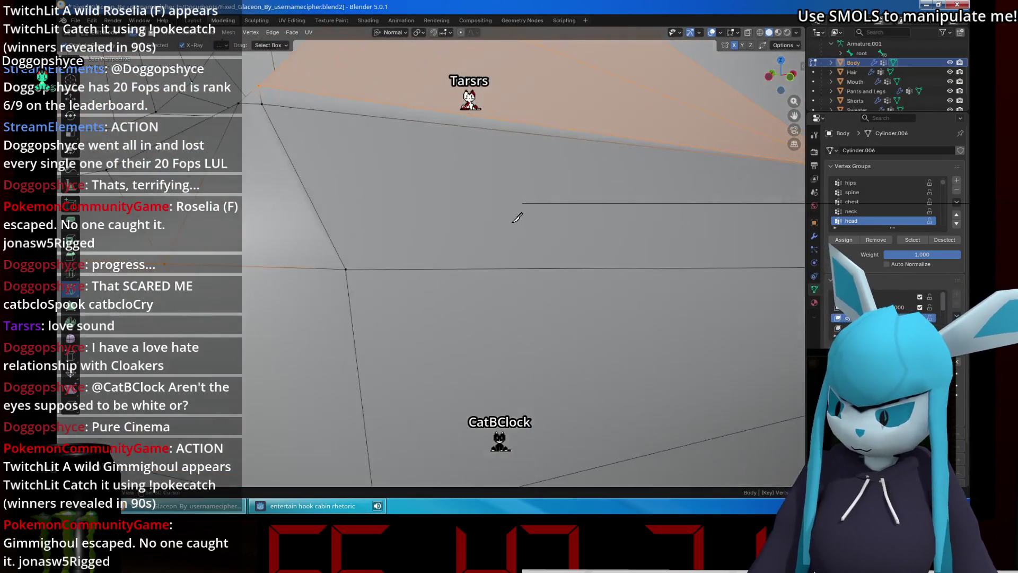
pyautogui.scroll(-5, 518, 216)
pyautogui.moveTo(518, 215)
pyautogui.keyDown('shift'); pyautogui.mouseDown(button='middle')
pyautogui.moveTo(620, 240)
pyautogui.moveTo(583, 254)
pyautogui.mouseUp(button='middle'); pyautogui.keyUp('shift')
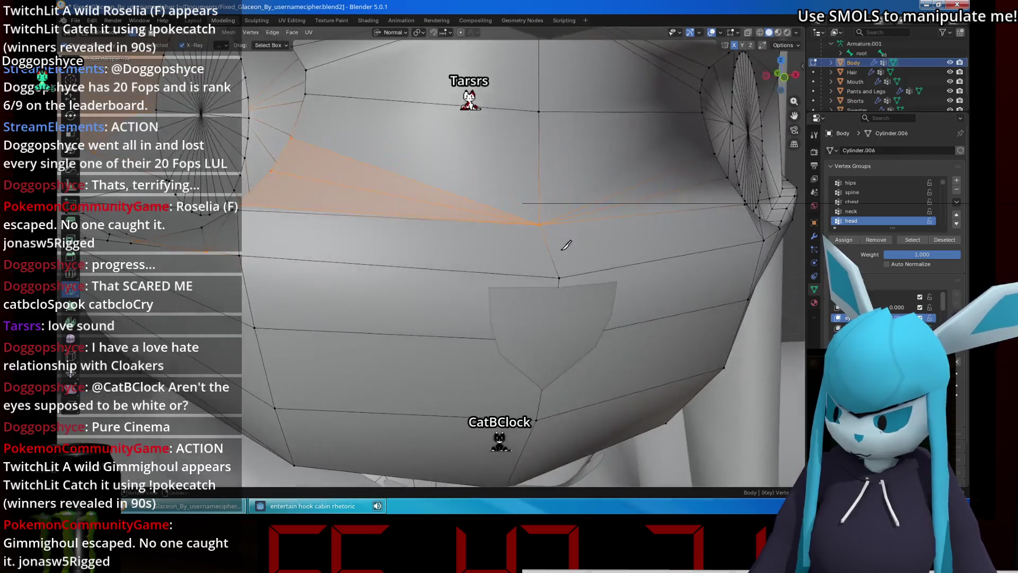
pyautogui.scroll(3, 574, 268)
pyautogui.scroll(2, 572, 268)
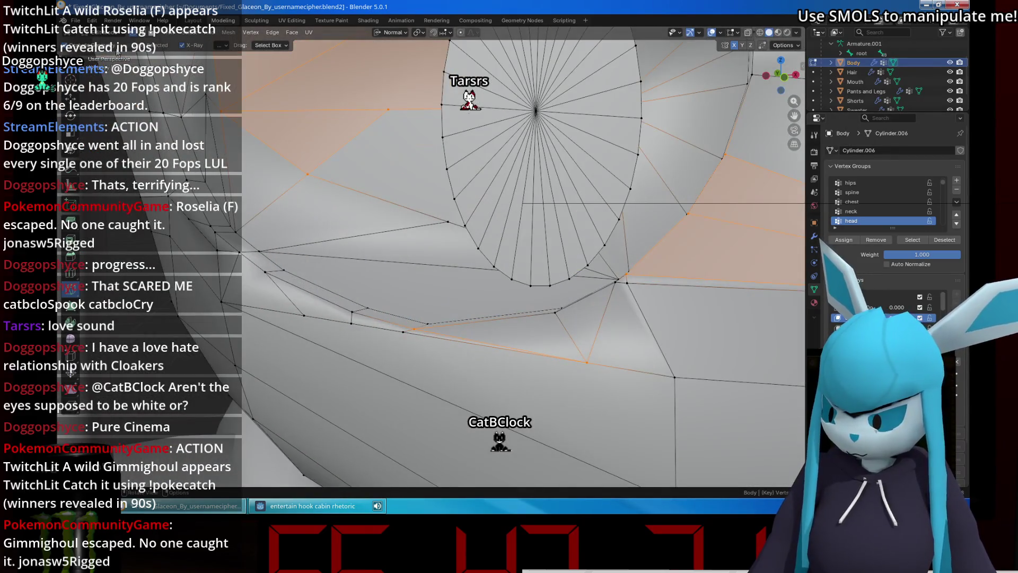
pyautogui.scroll(2, 718, 293)
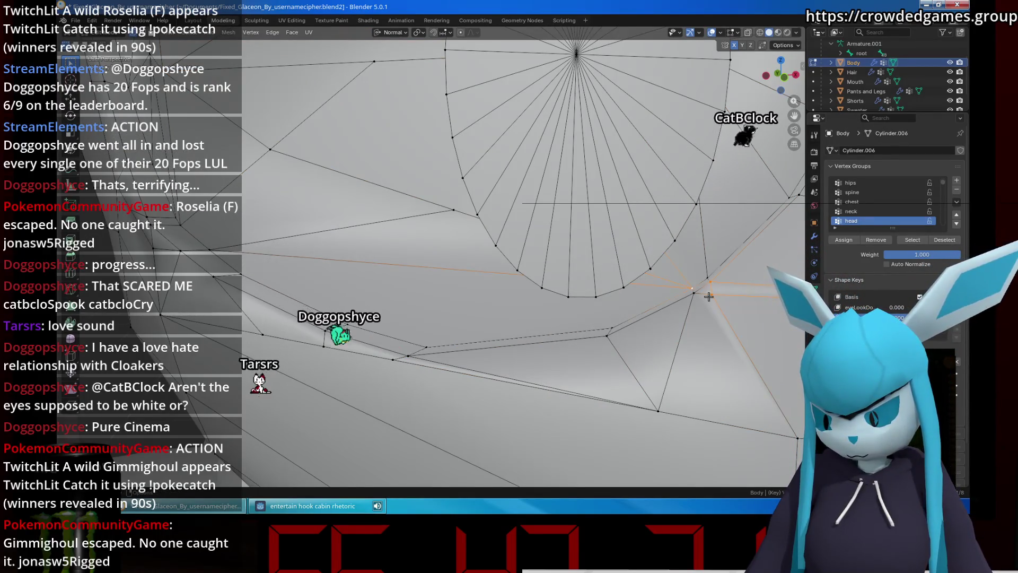
pyautogui.press('m')
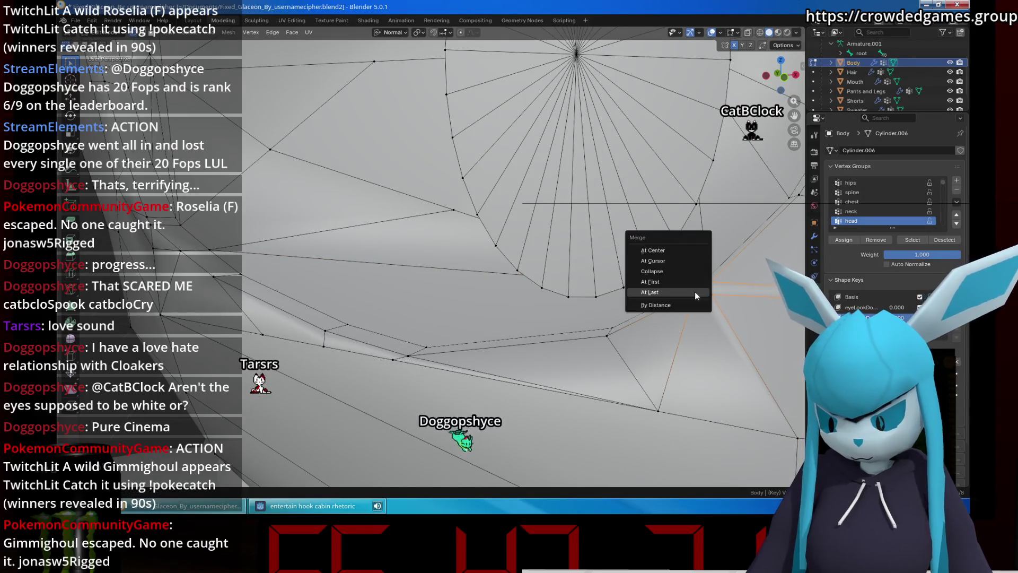
pyautogui.click(679, 251)
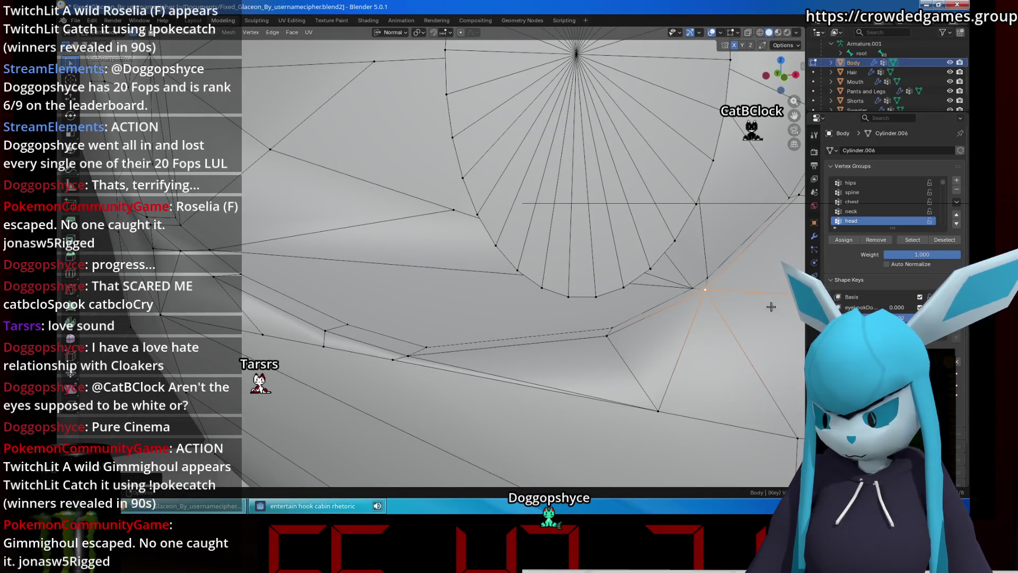
pyautogui.scroll(-2, 750, 299)
# Re-export the model as VRM, overwriting the existing .vrm in the VTuber folder.
pyautogui.moveTo(657, 282)
pyautogui.mouseDown(button='middle')
pyautogui.moveTo(511, 269)
pyautogui.moveTo(568, 275)
pyautogui.moveTo(537, 275)
pyautogui.moveTo(572, 291)
pyautogui.mouseUp(button='middle')
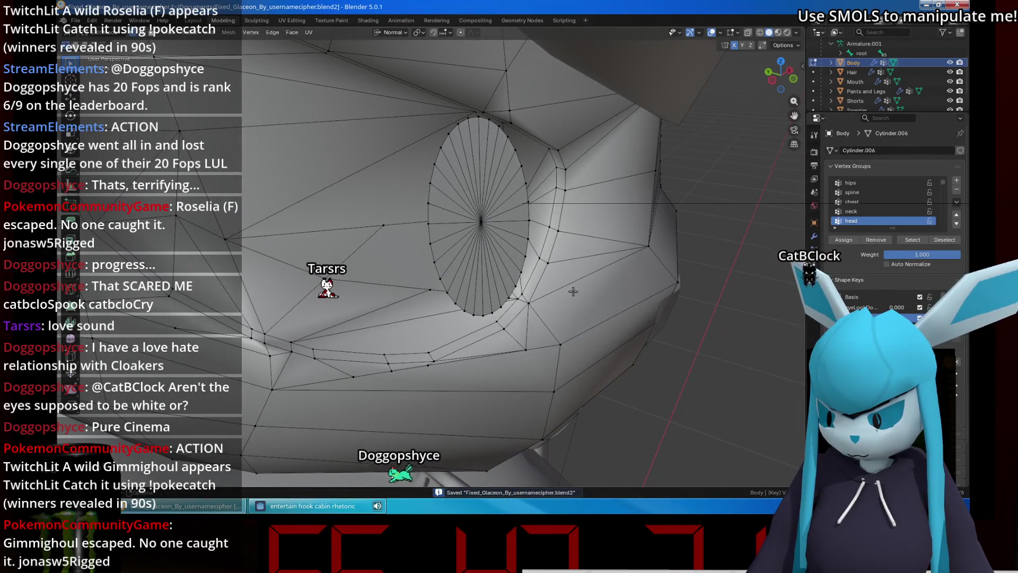
pyautogui.click(75, 20)
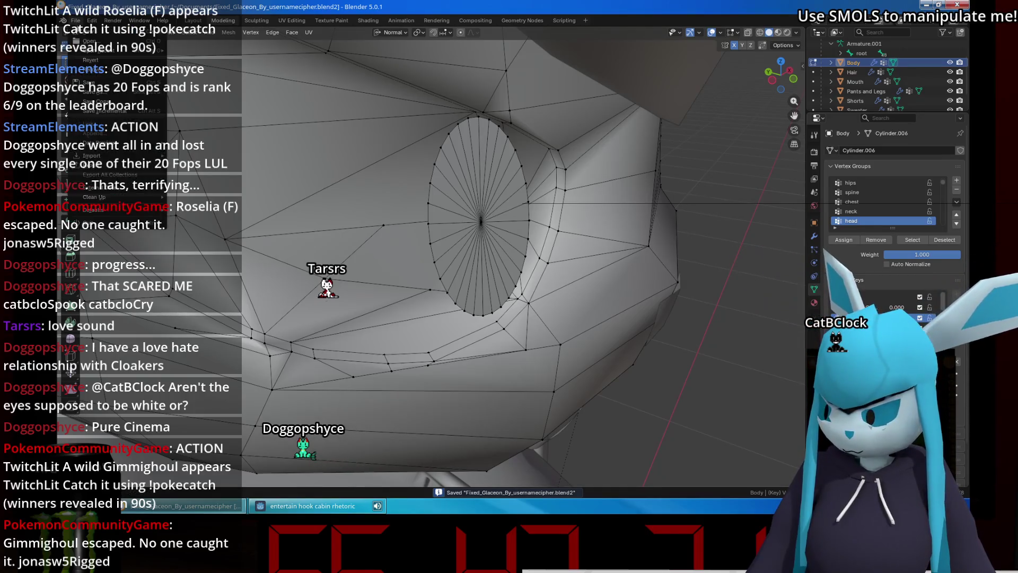
pyautogui.moveTo(138, 169)
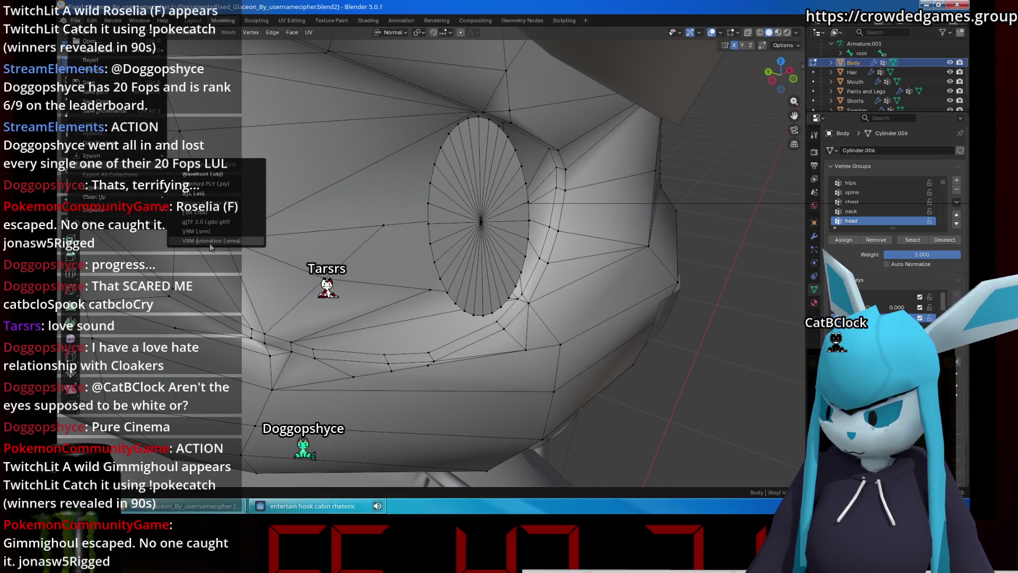
pyautogui.click(196, 231)
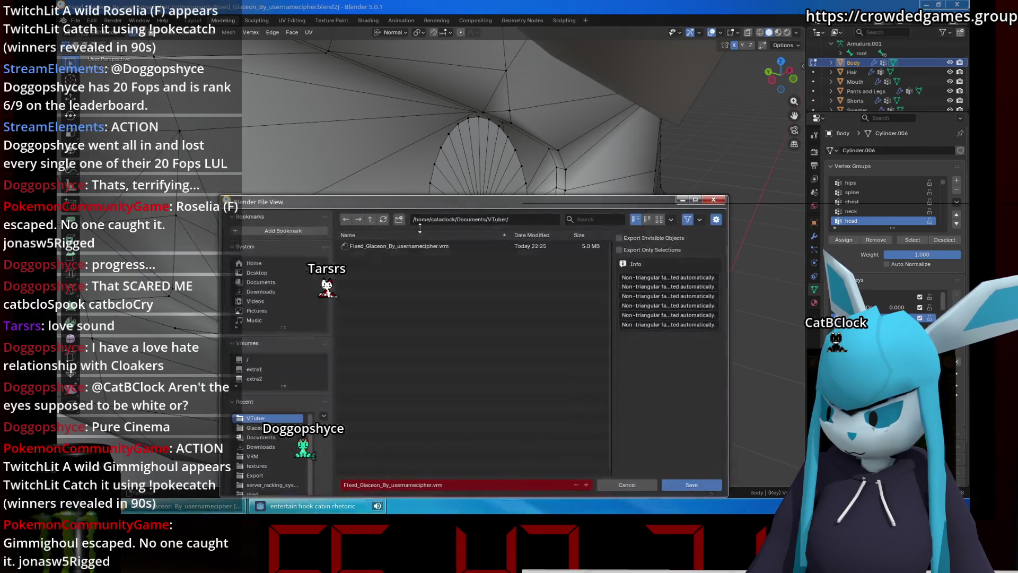
pyautogui.click(694, 485)
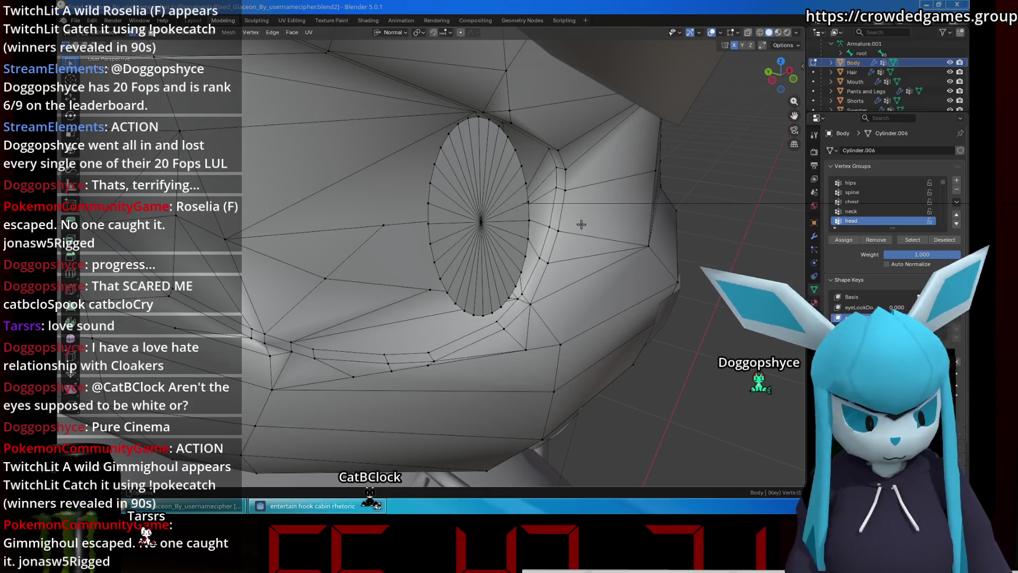
pyautogui.scroll(3, 537, 221)
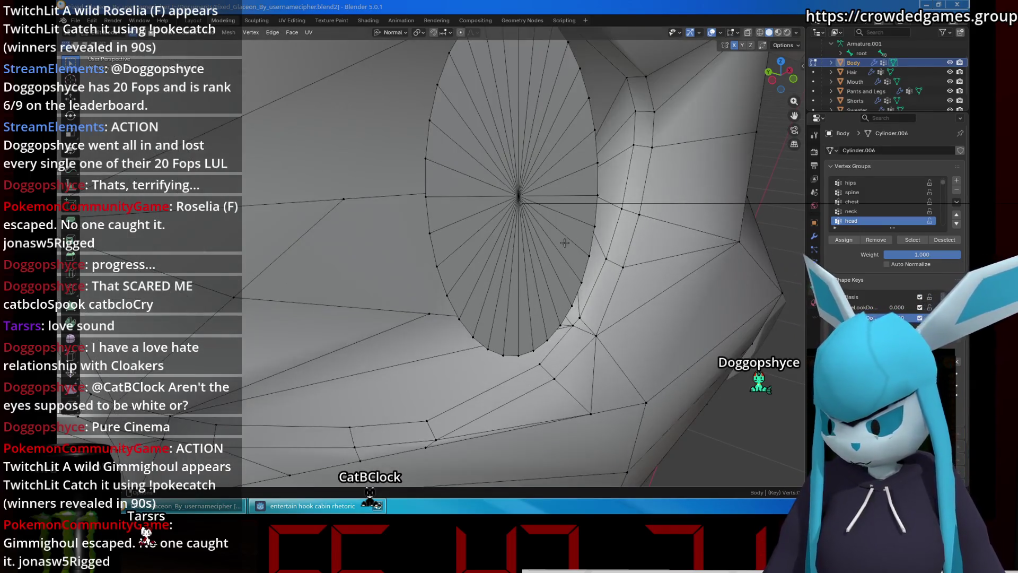
pyautogui.click(103, 32)
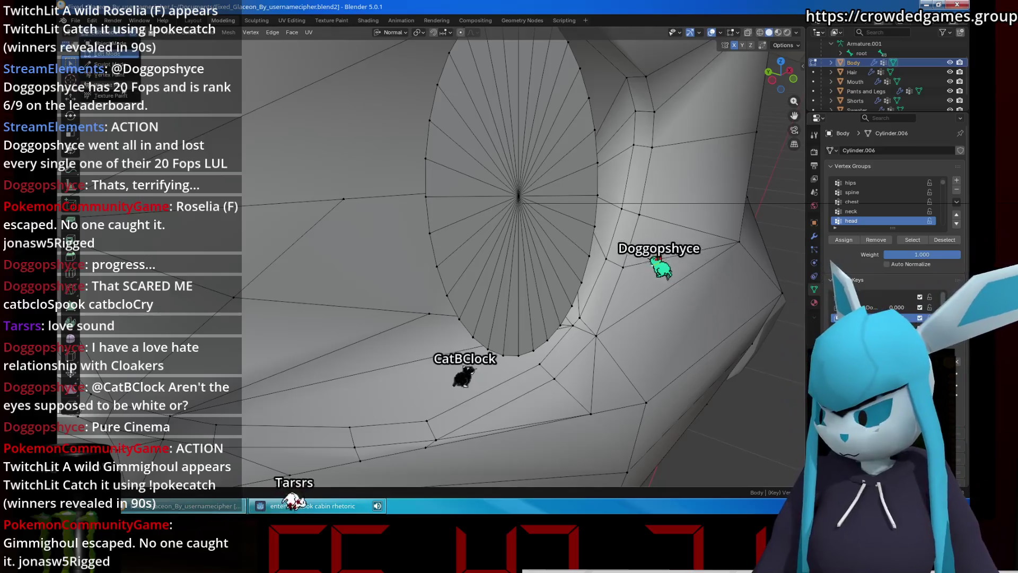
pyautogui.click(108, 85)
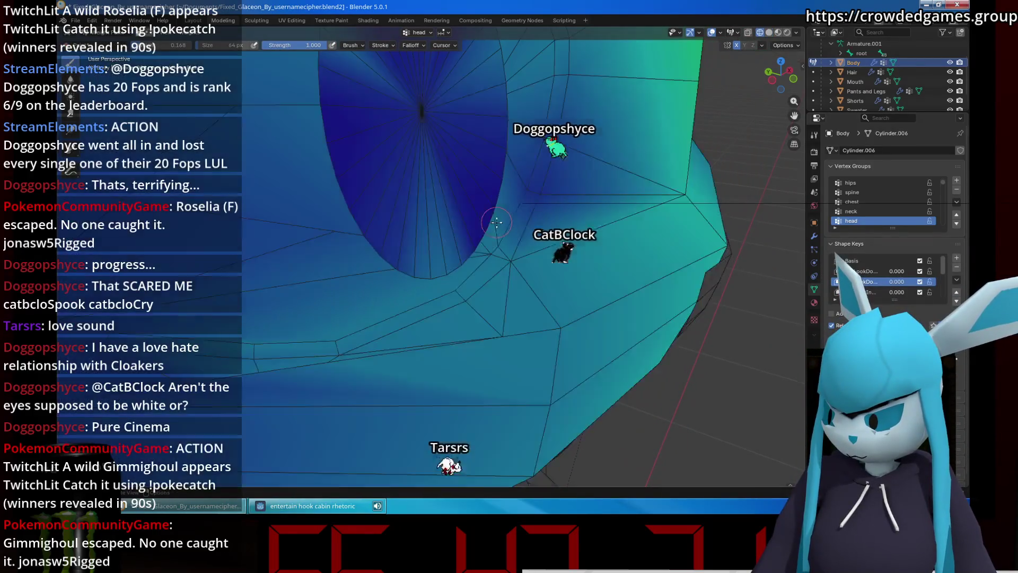
pyautogui.moveTo(496, 222)
pyautogui.mouseDown(button='middle')
pyautogui.moveTo(403, 248)
pyautogui.moveTo(290, 186)
pyautogui.moveTo(544, 239)
pyautogui.moveTo(528, 292)
pyautogui.moveTo(496, 205)
pyautogui.mouseUp(button='middle')
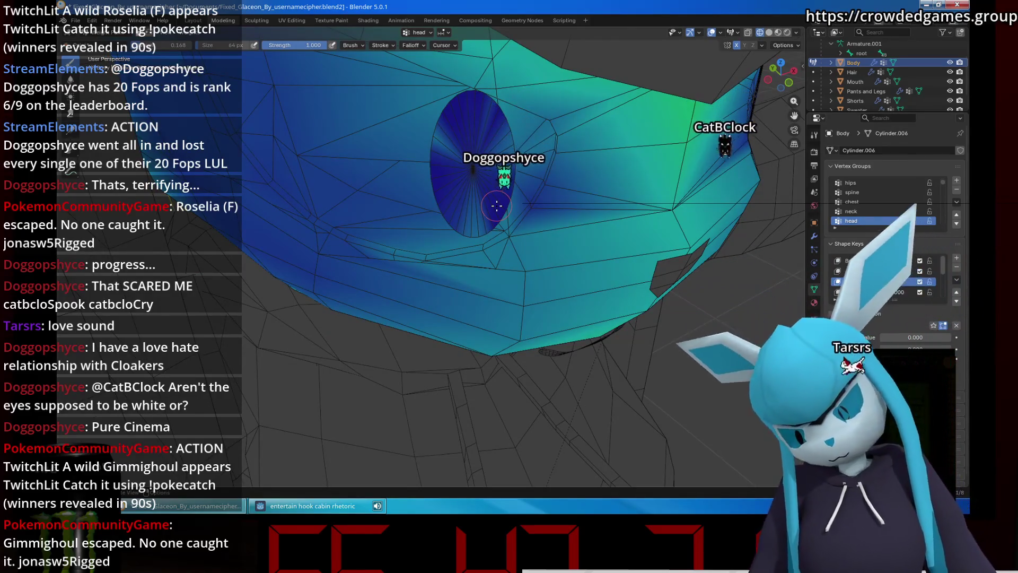
pyautogui.scroll(5, 496, 210)
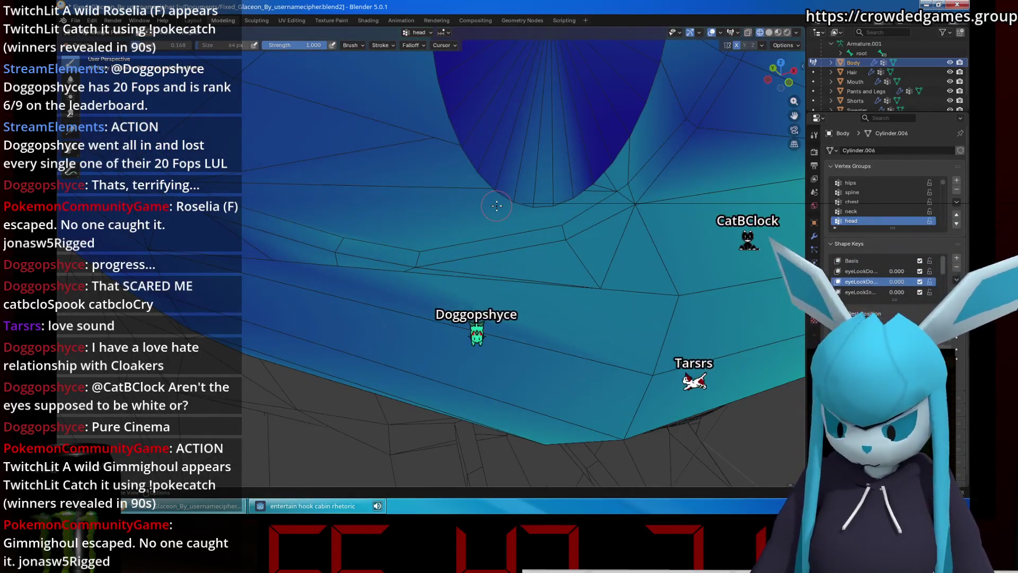
pyautogui.keyDown('ctrl'); pyautogui.scroll(-4, 506, 220); pyautogui.keyUp('ctrl')
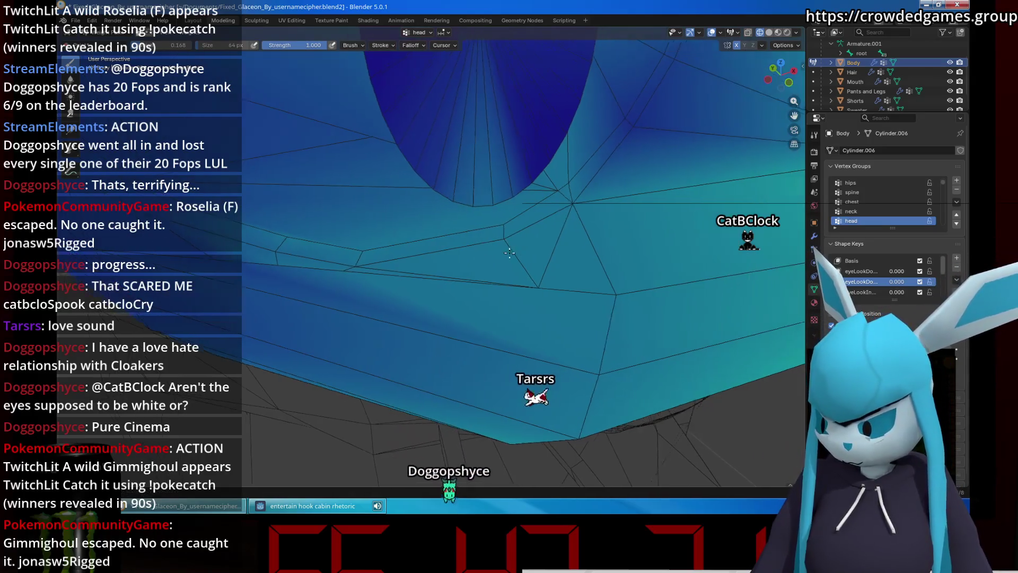
pyautogui.moveTo(555, 203)
pyautogui.mouseDown(button='middle')
pyautogui.moveTo(528, 124)
pyautogui.moveTo(534, 257)
pyautogui.mouseUp(button='middle')
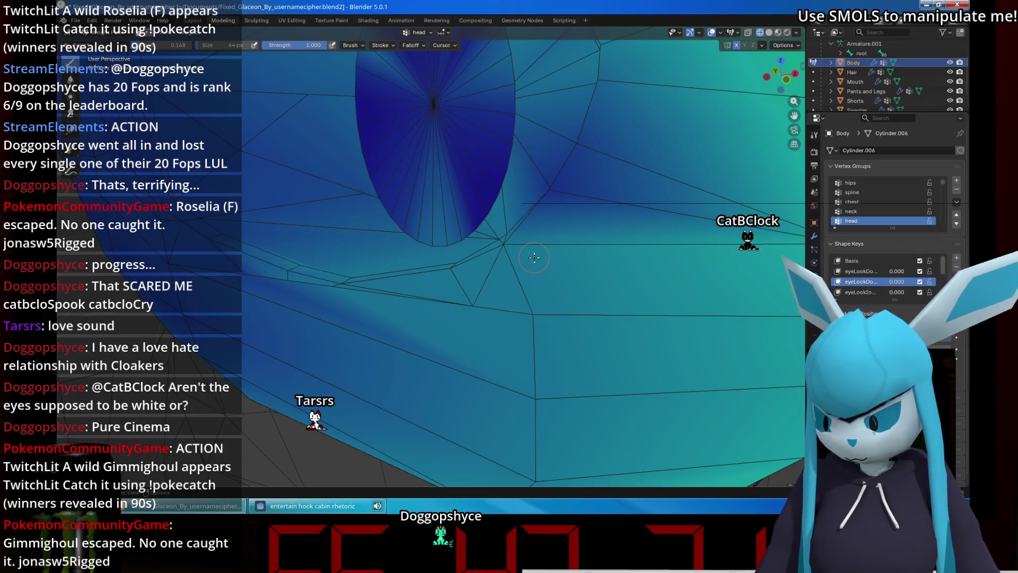
pyautogui.moveTo(534, 257); pyautogui.dragTo(557, 282, button='middle')
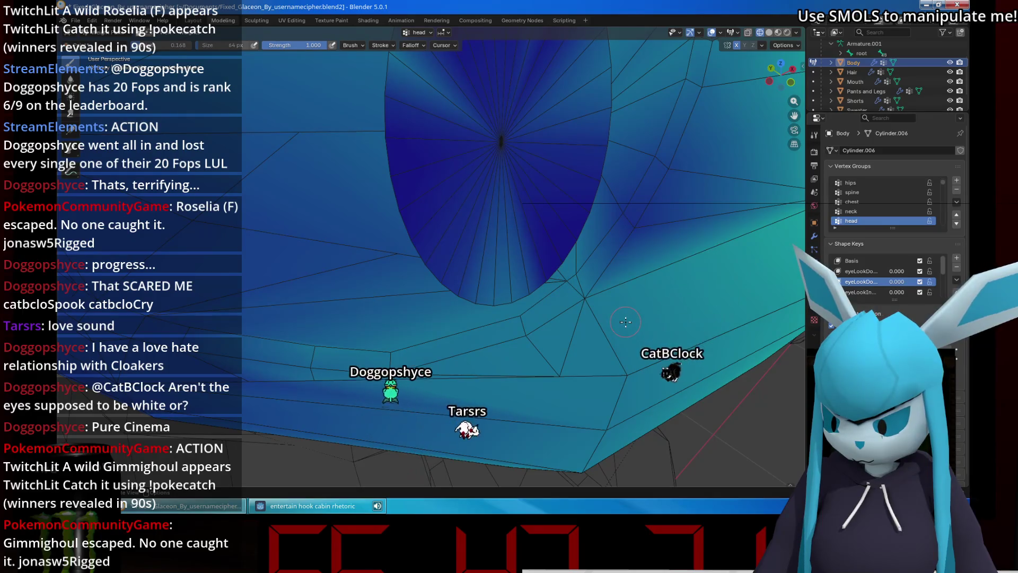
pyautogui.moveTo(625, 321); pyautogui.dragTo(629, 294, button='middle')
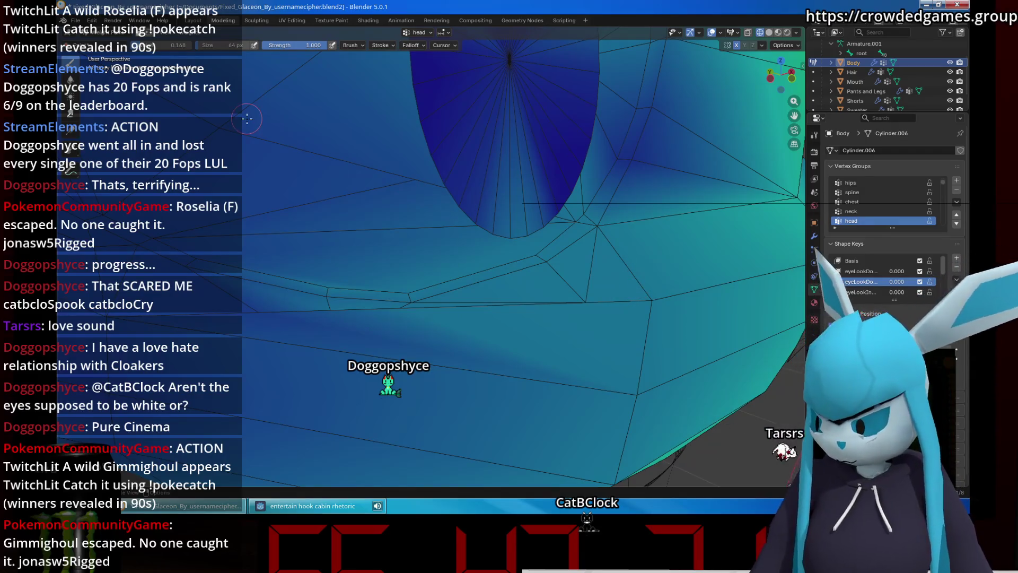
pyautogui.hotkey('ctrl', 'Tab')
pyautogui.press('Tab')
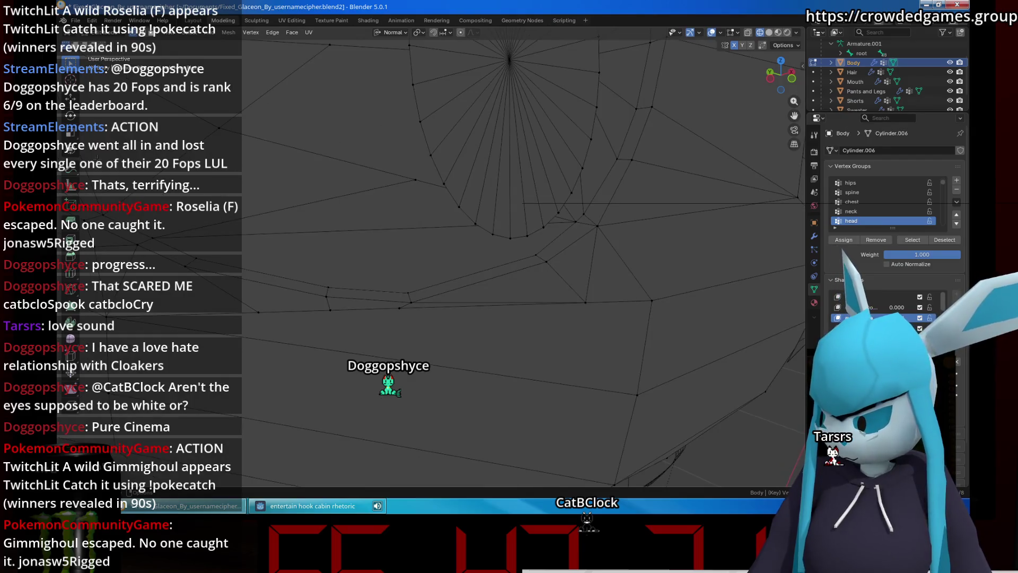
# Switch to Solid shading and knife-cut new edges across the faces below the eye.
pyautogui.click(469, 256)
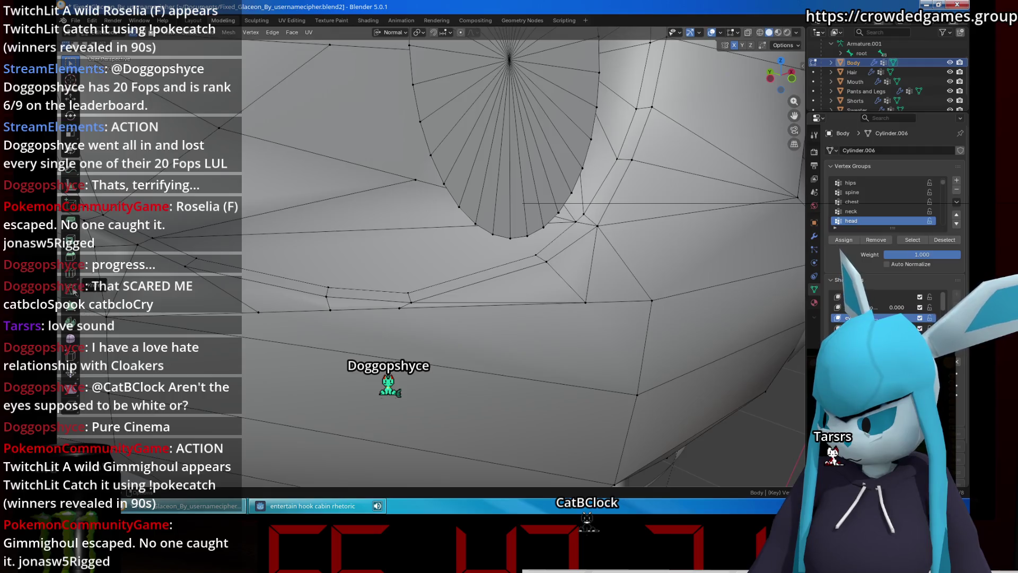
pyautogui.scroll(3, 451, 295)
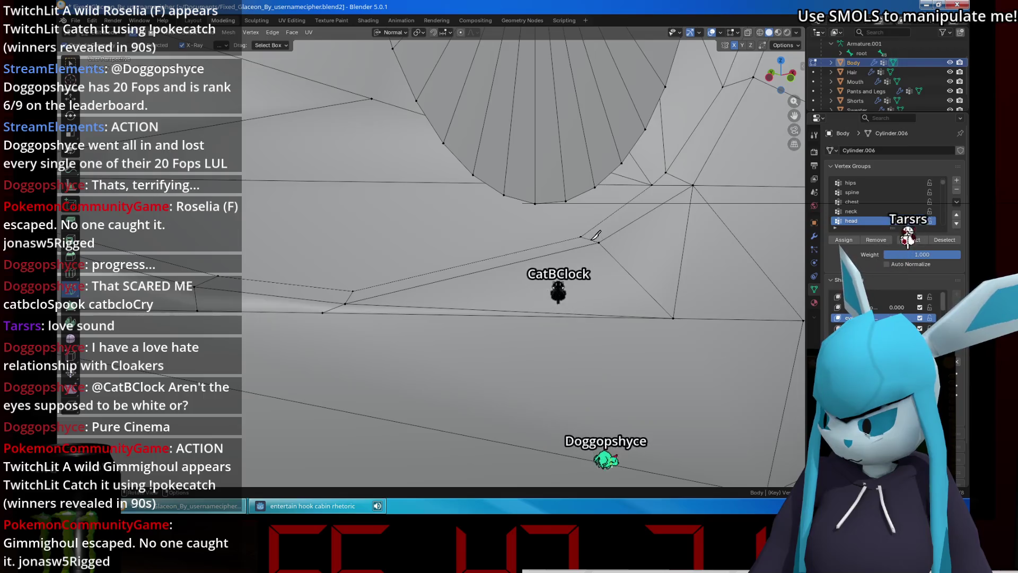
pyautogui.press('k')
pyautogui.click(352, 228)
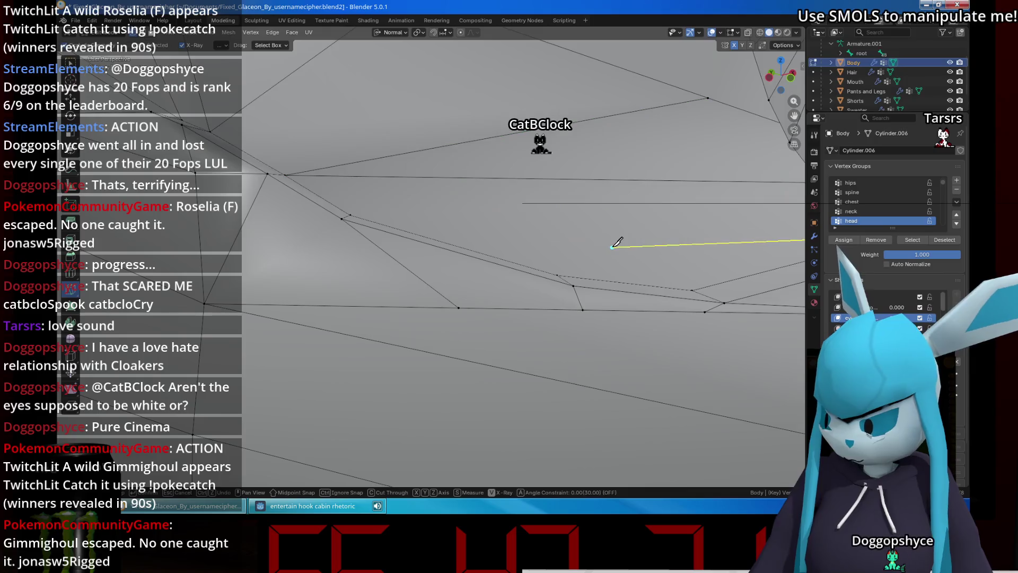
pyautogui.scroll(-2, 636, 236)
pyautogui.keyDown('shift'); pyautogui.moveTo(620, 242); pyautogui.dragTo(582, 292, button='middle'); pyautogui.keyUp('shift')
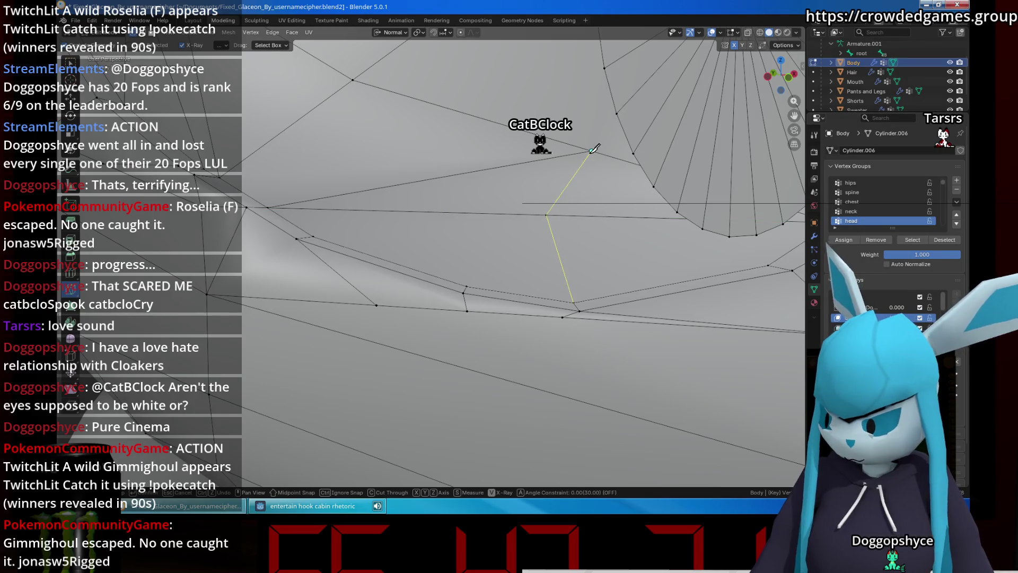
pyautogui.press('Return')
# Cut another edge from the lower vertex to form a new triangle under the eye.
pyautogui.moveTo(498, 285); pyautogui.dragTo(497, 319, button='middle')
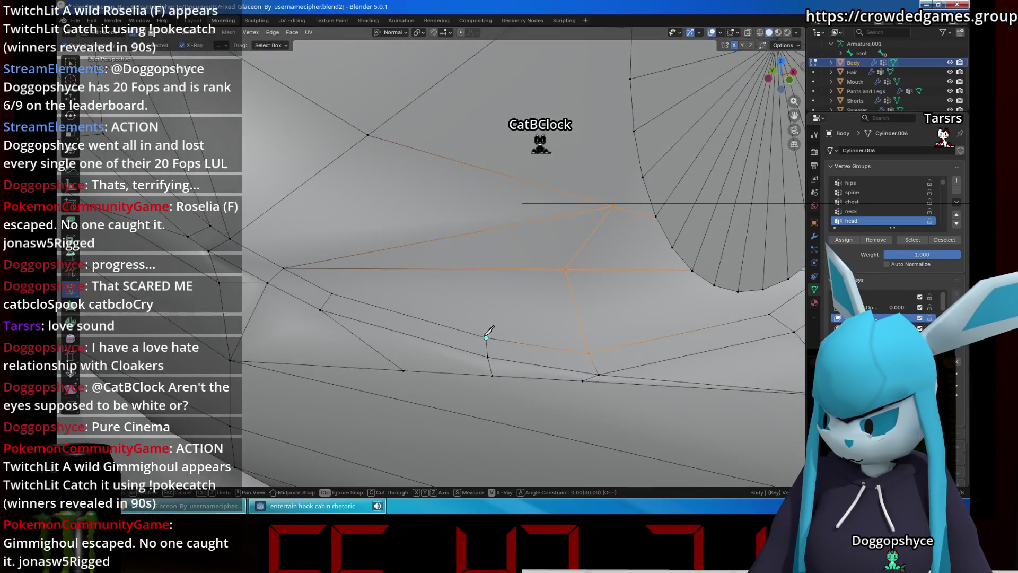
pyautogui.click(487, 336)
pyautogui.click(426, 269)
pyautogui.click(565, 269)
pyautogui.press('Return')
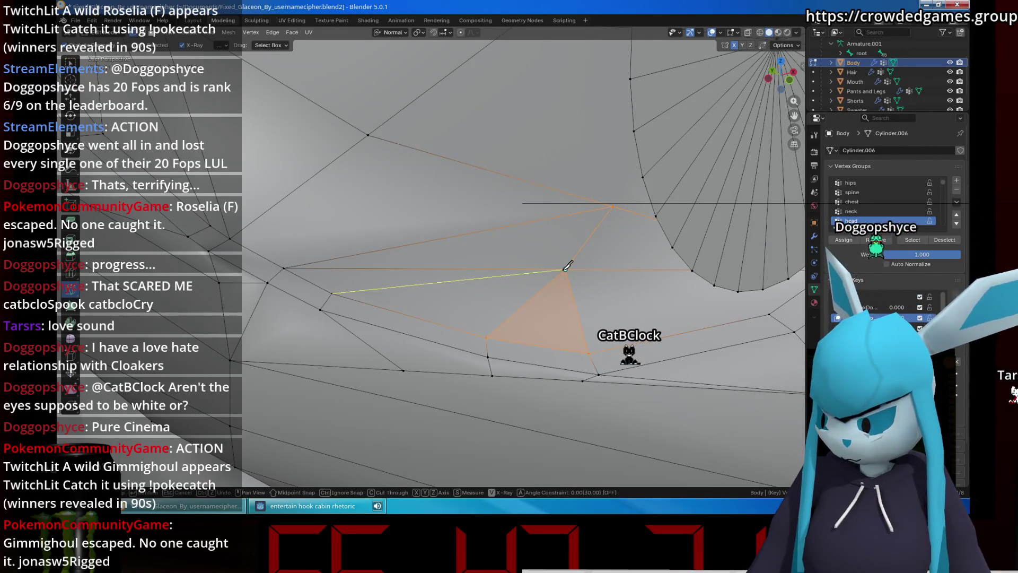
pyautogui.keyDown('shift'); pyautogui.moveTo(536, 265); pyautogui.dragTo(489, 239, button='middle'); pyautogui.keyUp('shift')
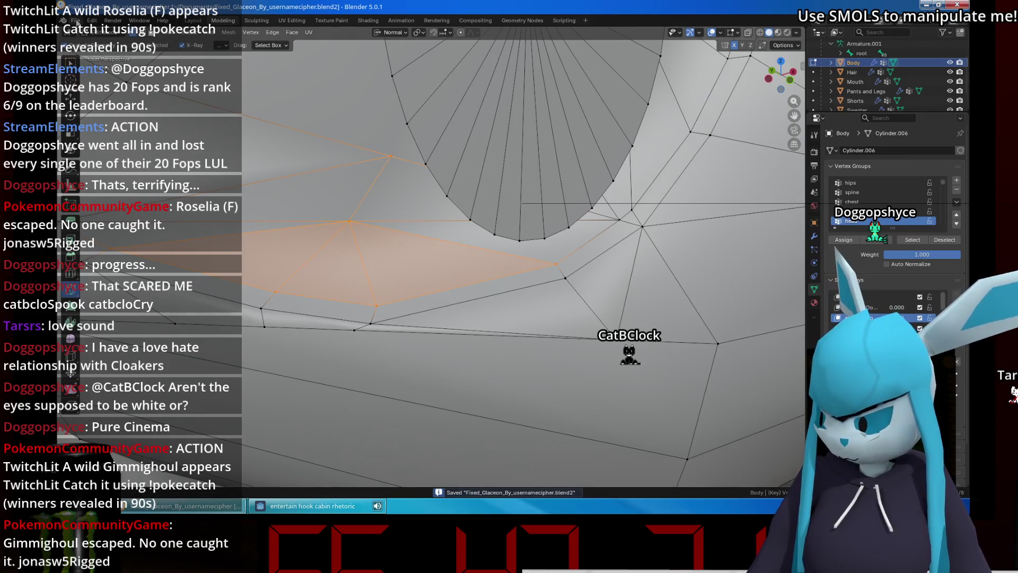
# Overwrite the VTuber-folder VRM file with the re-cut model, then reframe the head.
pyautogui.click(75, 20)
pyautogui.moveTo(95, 165)
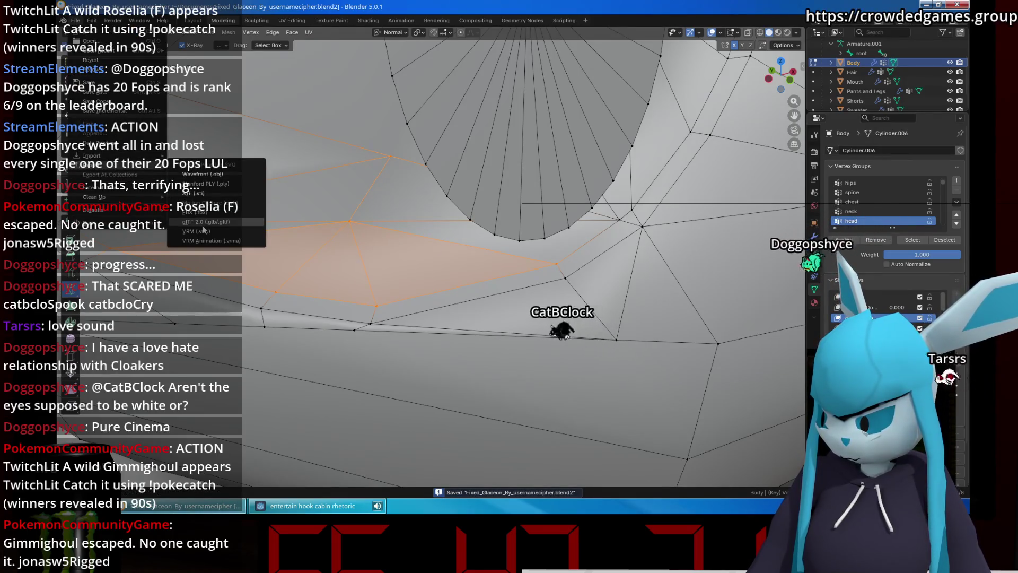
pyautogui.click(203, 230)
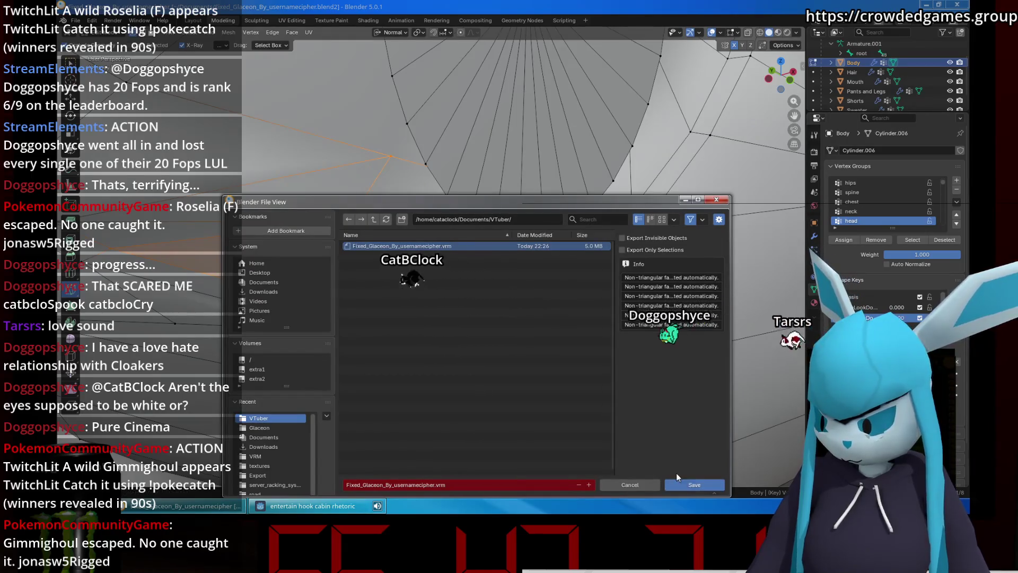
pyautogui.click(684, 483)
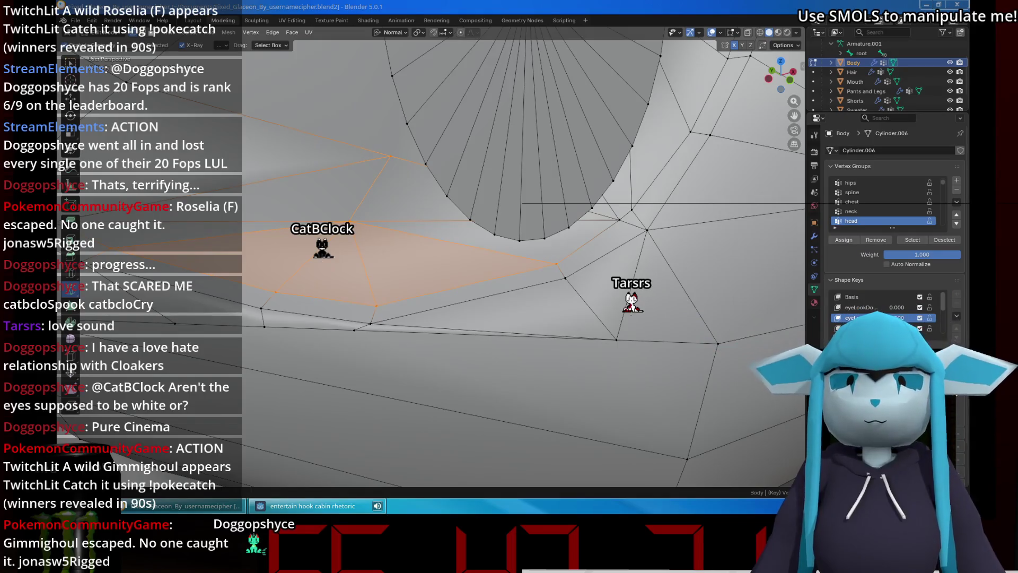
pyautogui.scroll(-1, 876, 244)
pyautogui.moveTo(583, 222); pyautogui.dragTo(503, 195, button='middle')
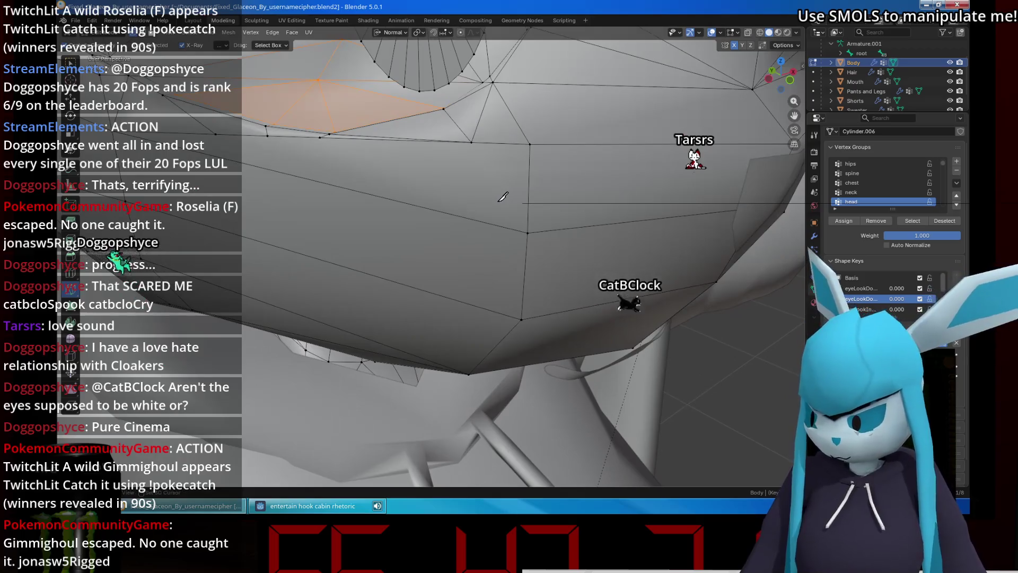
pyautogui.keyDown('shift'); pyautogui.moveTo(502, 197); pyautogui.dragTo(513, 247, button='middle'); pyautogui.keyUp('shift')
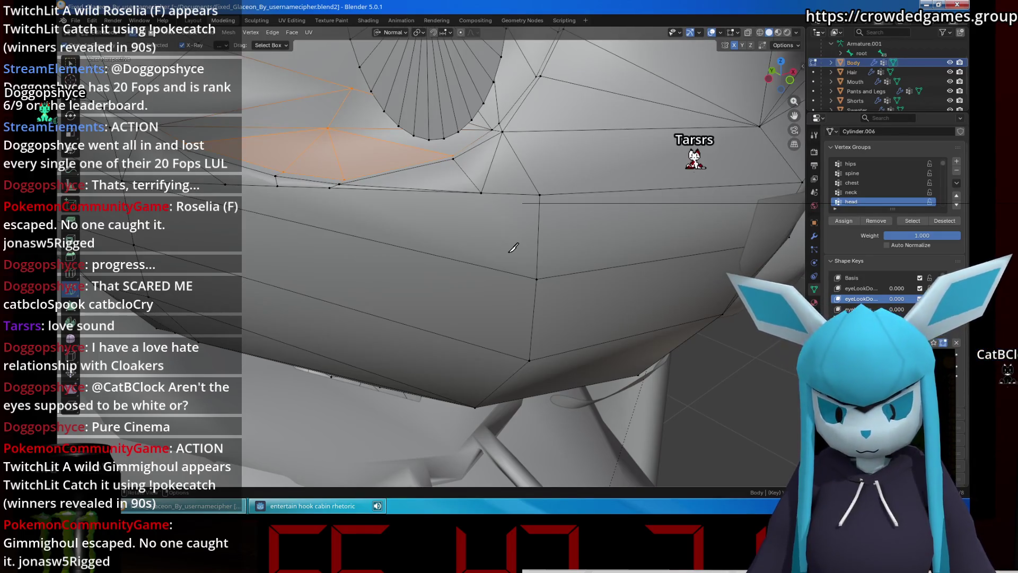
# Orbit and zoom to frame the whole eye loop and the faces beneath the socket.
pyautogui.moveTo(513, 247); pyautogui.dragTo(670, 247, button='middle')
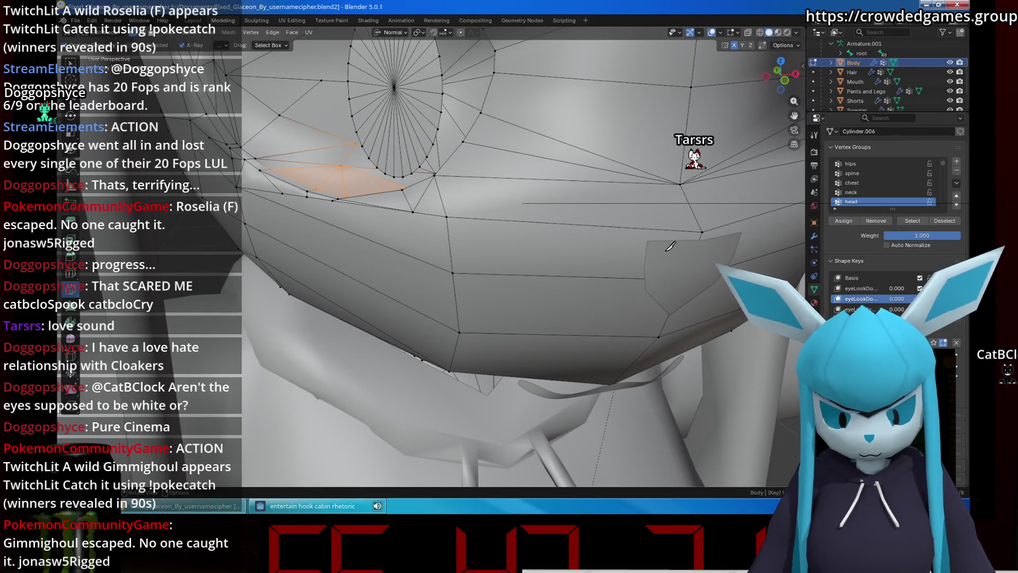
pyautogui.scroll(3, 436, 198)
pyautogui.moveTo(437, 198); pyautogui.dragTo(593, 212, button='middle')
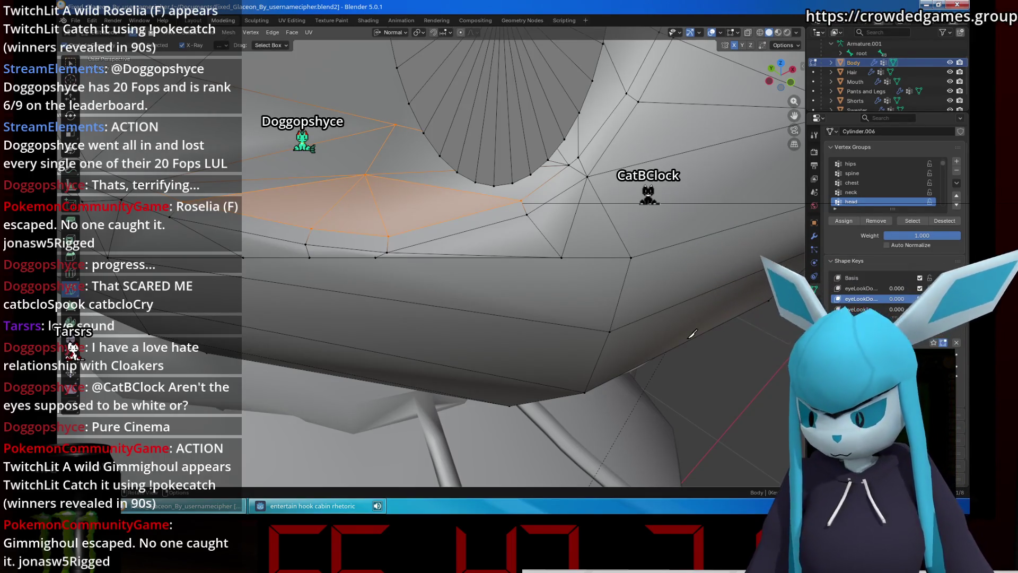
pyautogui.scroll(-5, 692, 333)
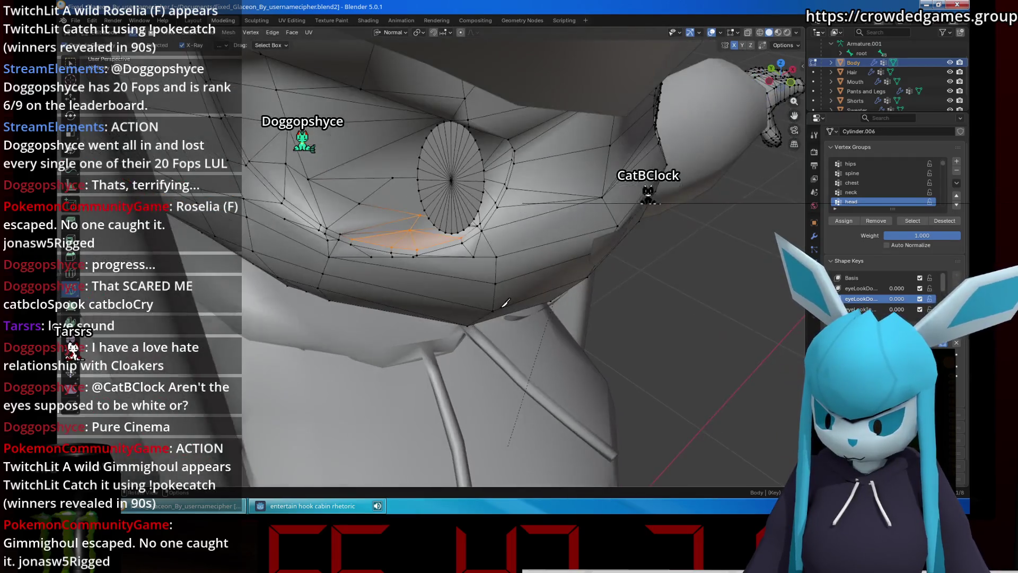
pyautogui.scroll(4, 501, 300)
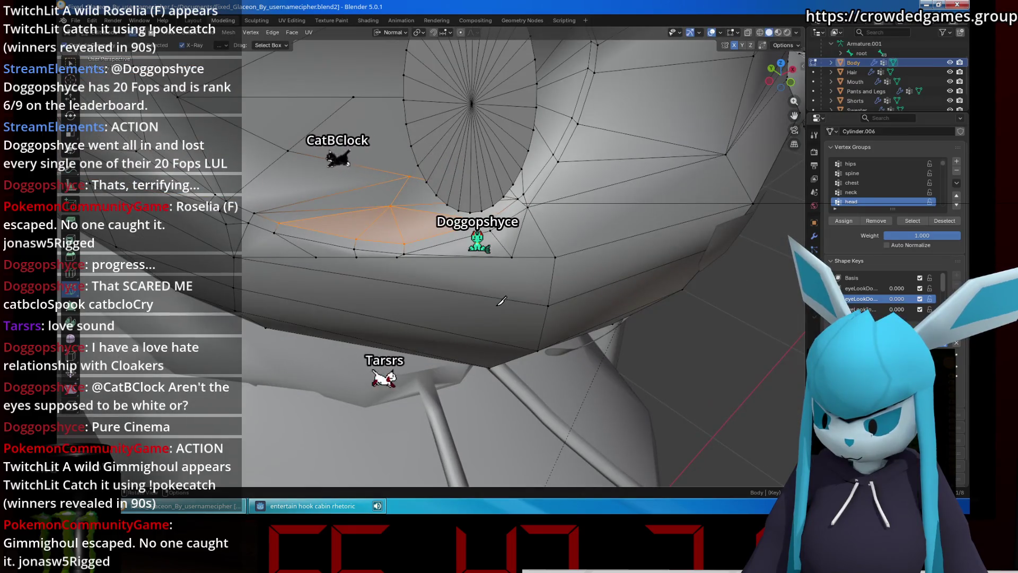
pyautogui.moveTo(501, 300); pyautogui.dragTo(331, 265, button='middle')
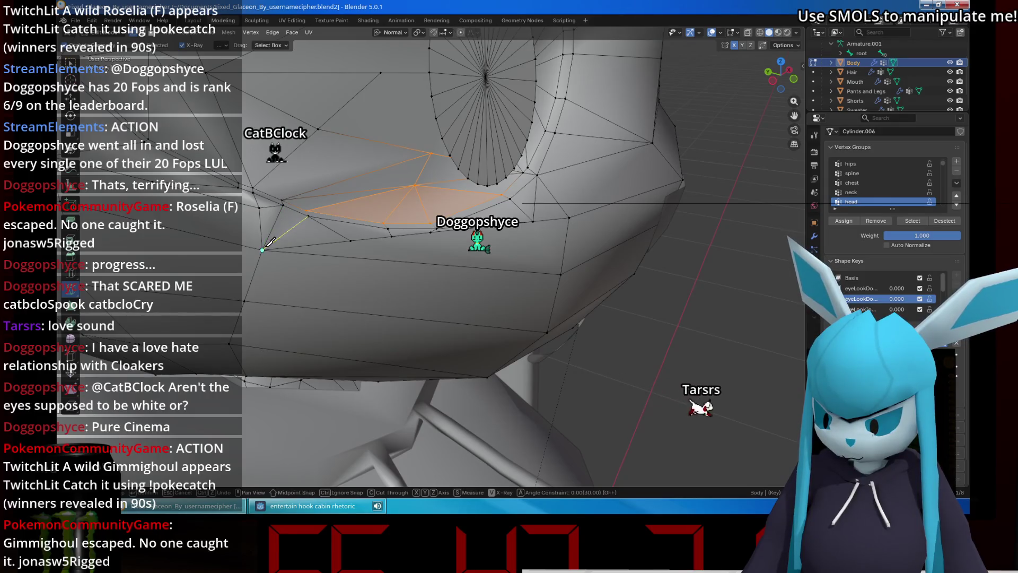
# Commit the knife cut below the eye as new edges and save the .blend file.
pyautogui.press('Return')
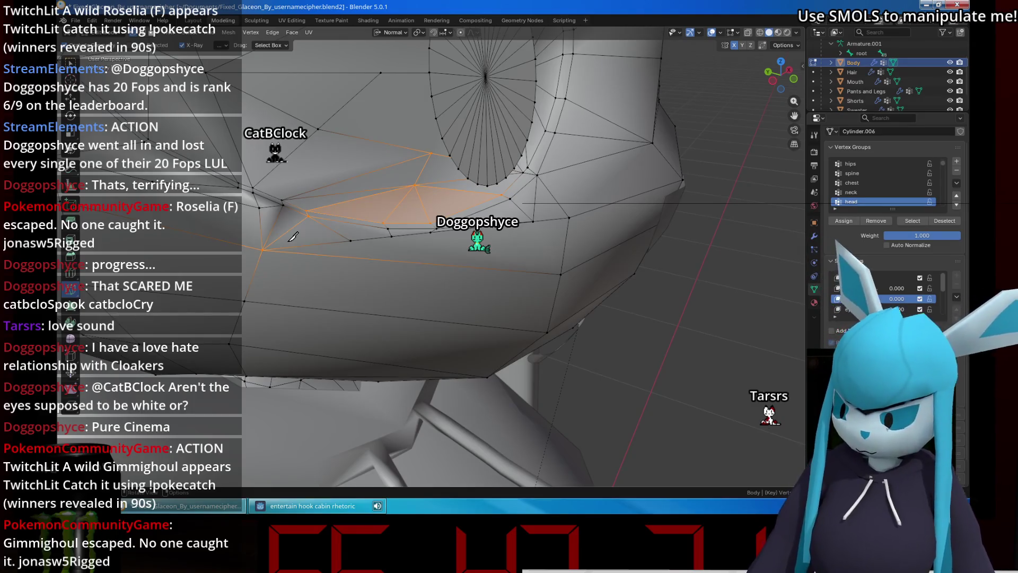
pyautogui.hotkey('ctrl', 's')
pyautogui.moveTo(480, 261); pyautogui.dragTo(443, 270, button='middle')
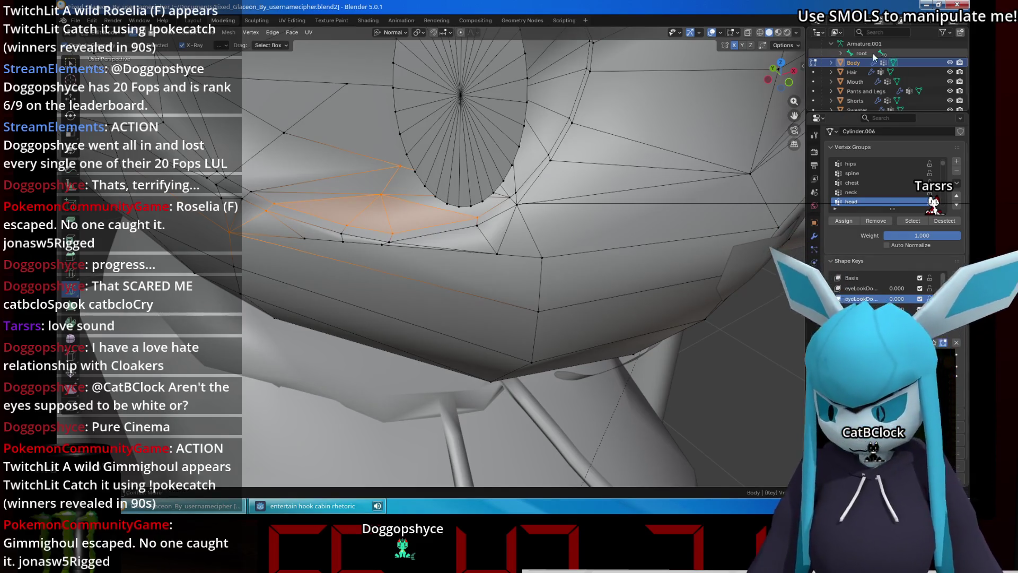
# Expand root, hips, spine and chest in the Outliner to reveal the neck bone.
pyautogui.click(840, 53)
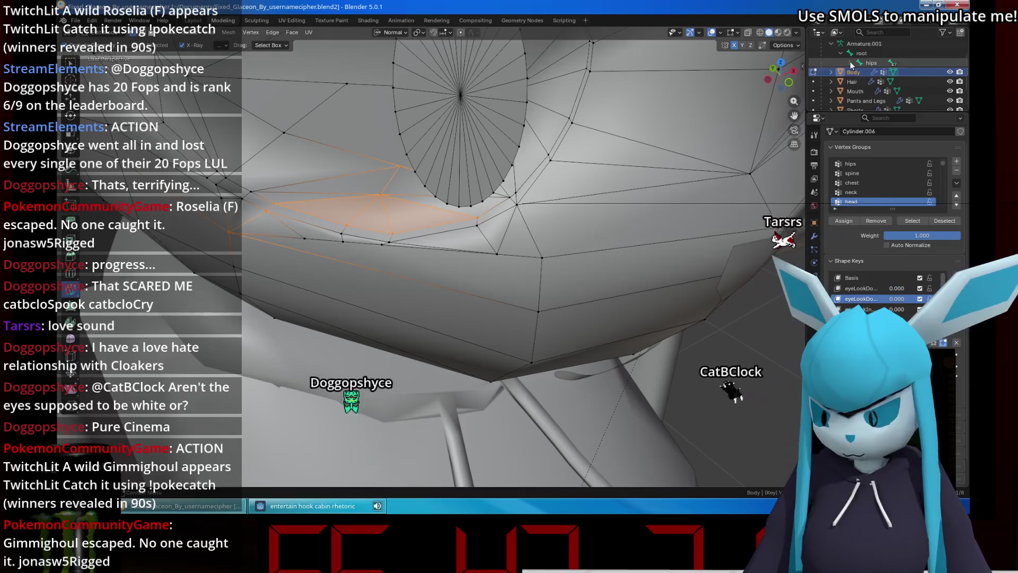
pyautogui.click(849, 62)
pyautogui.scroll(-3, 867, 73)
pyautogui.scroll(2, 867, 73)
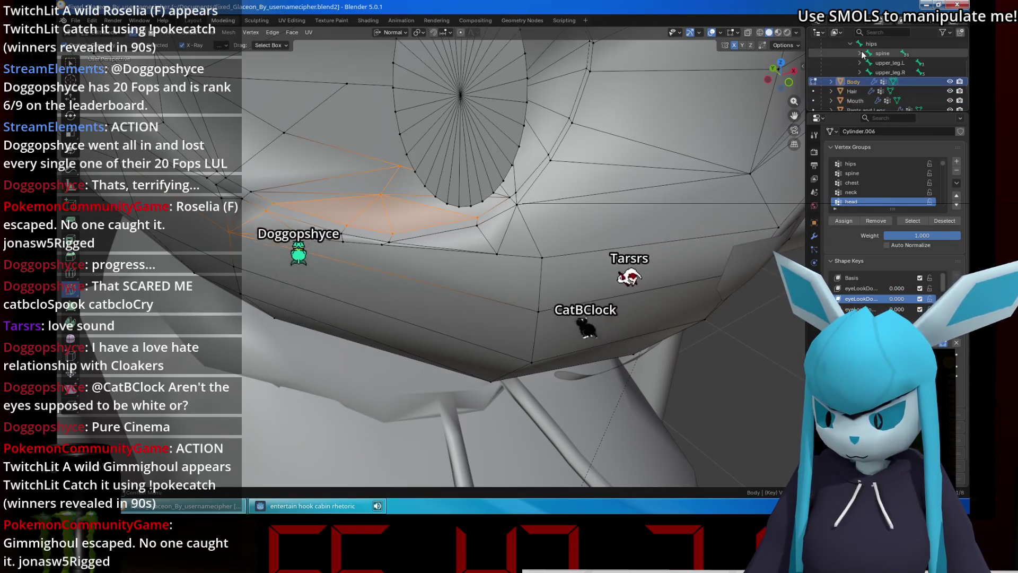
pyautogui.click(859, 53)
pyautogui.click(869, 62)
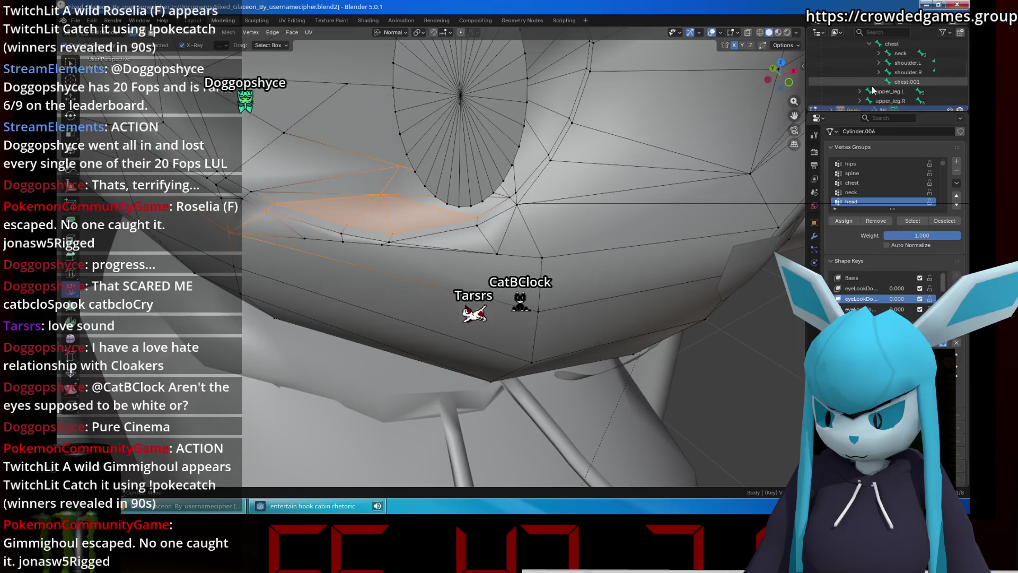
pyautogui.scroll(-2, 897, 58)
pyautogui.scroll(-2, 625, 137)
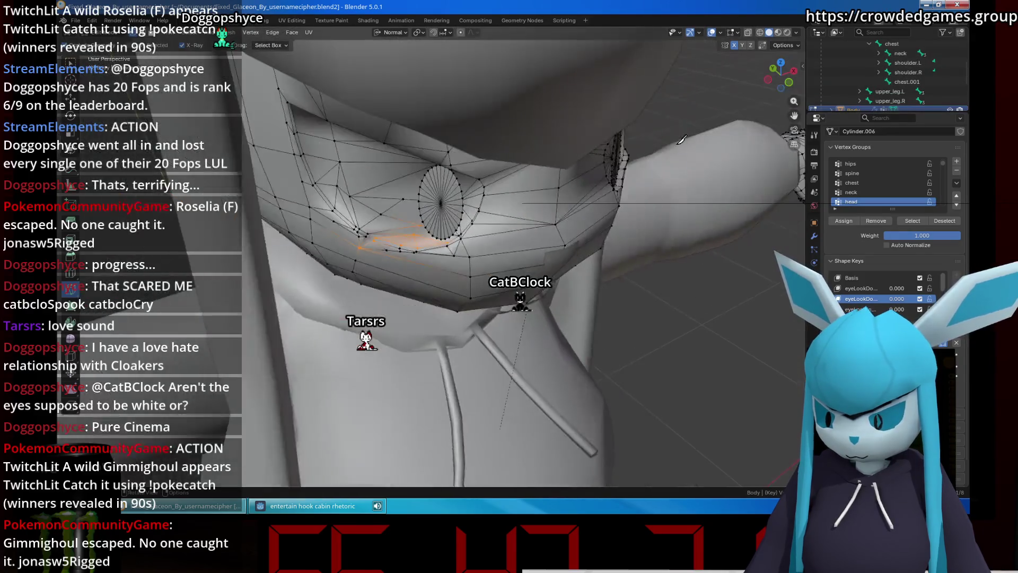
pyautogui.scroll(-2, 624, 136)
# Switch the Body mesh into Weight Paint mode showing the head group's weights.
pyautogui.click(738, 33)
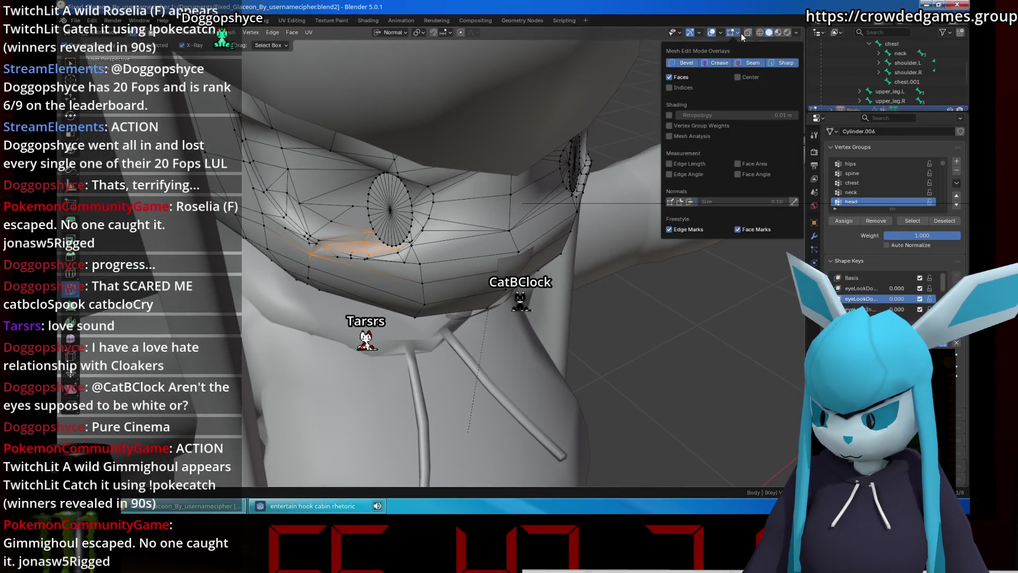
pyautogui.click(735, 34)
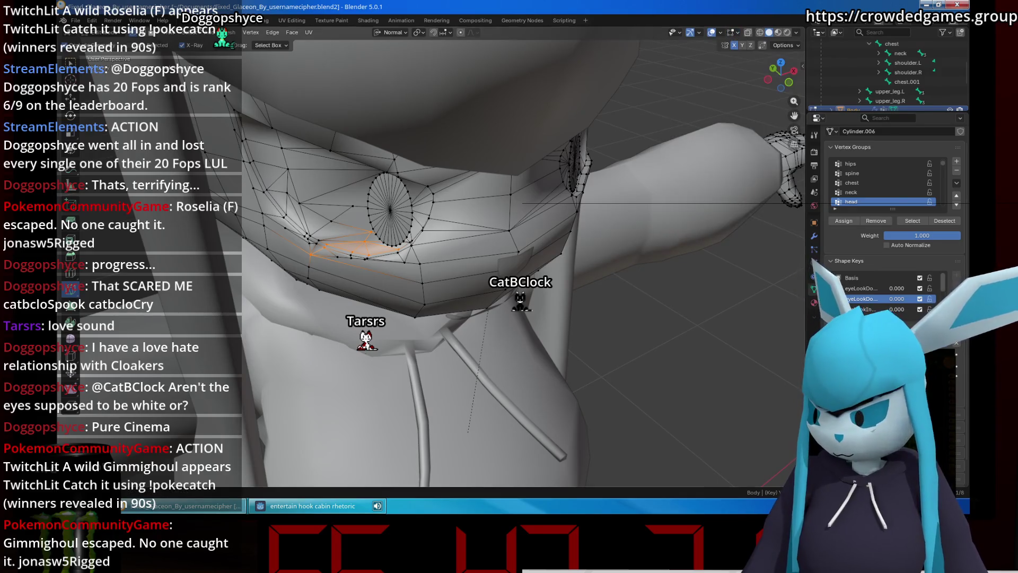
pyautogui.hotkey('ctrl', 'pageup')
pyautogui.scroll(-2, 476, 96)
pyautogui.scroll(-2, 498, 106)
pyautogui.scroll(-2, 531, 116)
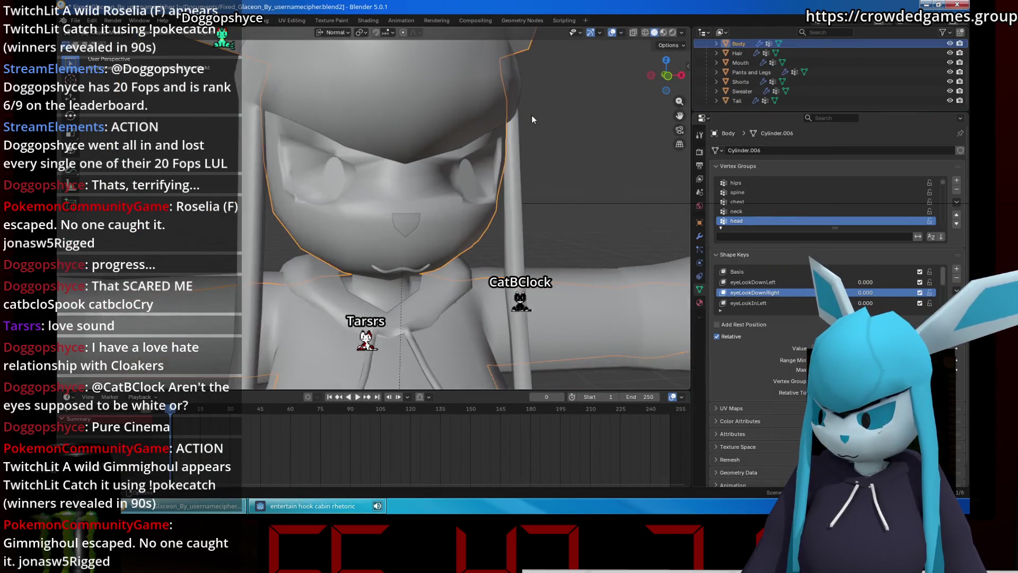
pyautogui.hotkey('ctrl', 'pagedown')
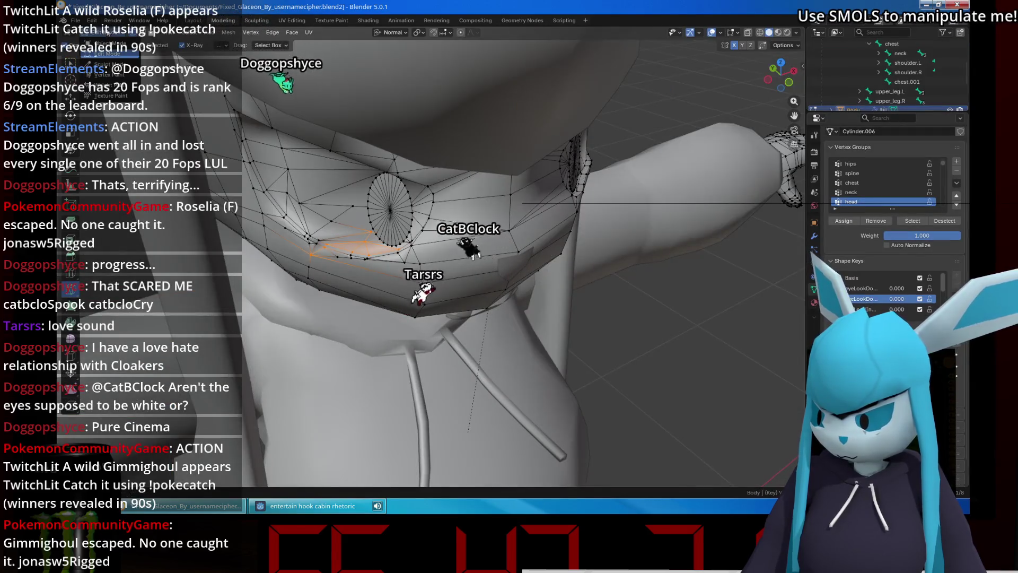
pyautogui.scroll(2, 395, 99)
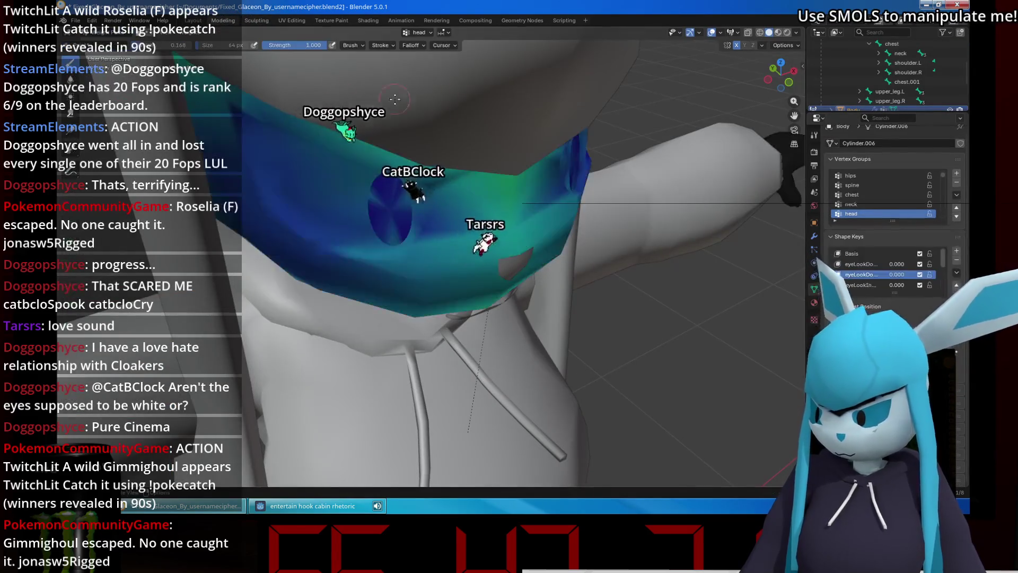
# Show the armature bones in the viewport through the Overlays popover.
pyautogui.click(720, 33)
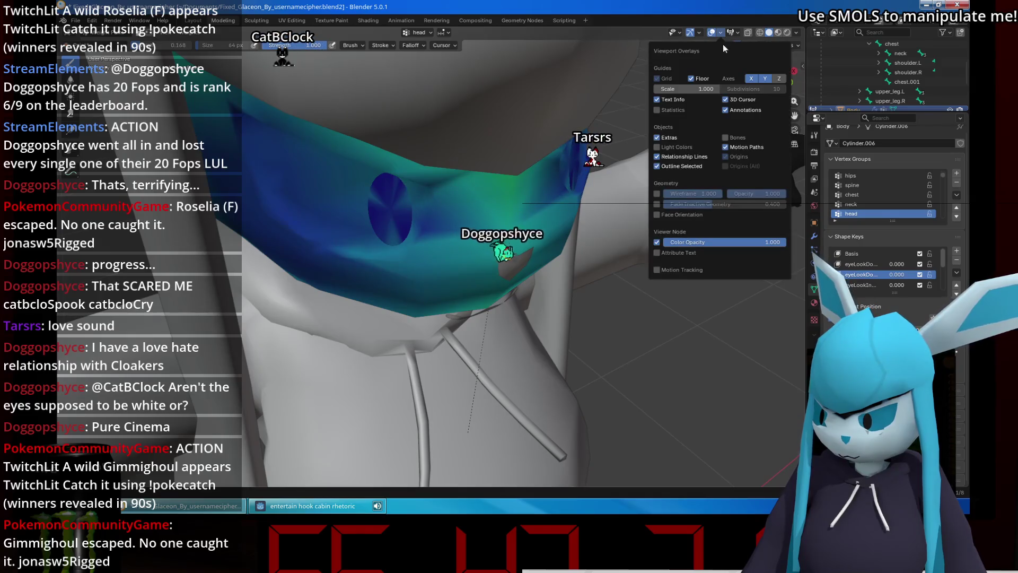
pyautogui.click(730, 134)
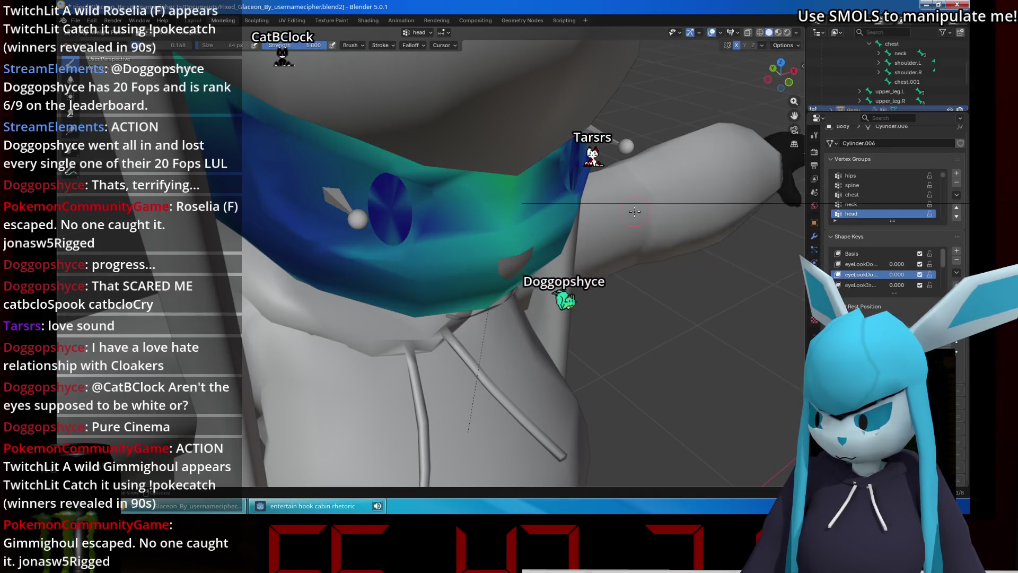
pyautogui.rightClick(883, 62)
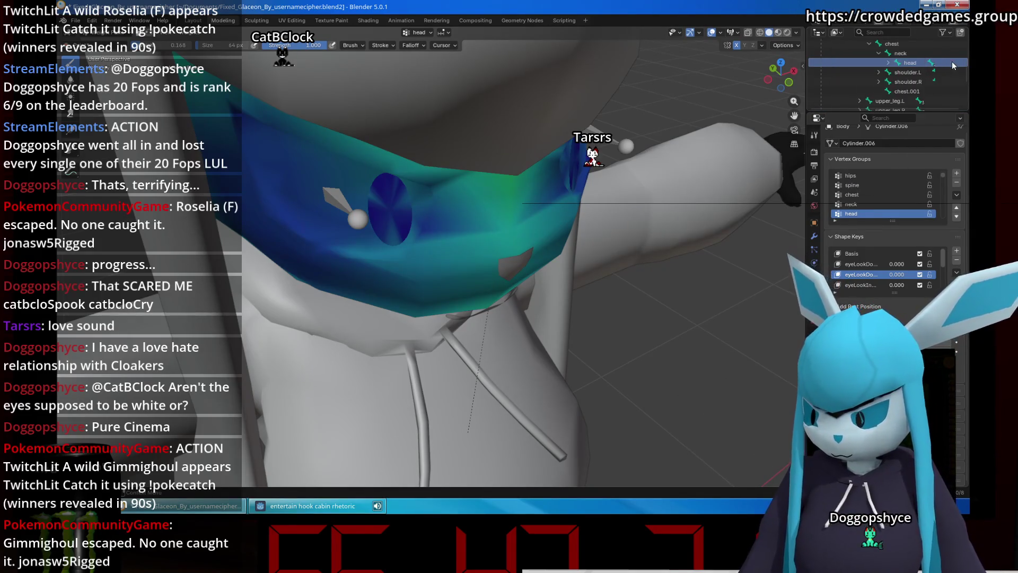
# Leave Weight Paint for Object Mode and reveal the head bone under neck in the Outliner.
pyautogui.hotkey('ctrl', 'Tab')
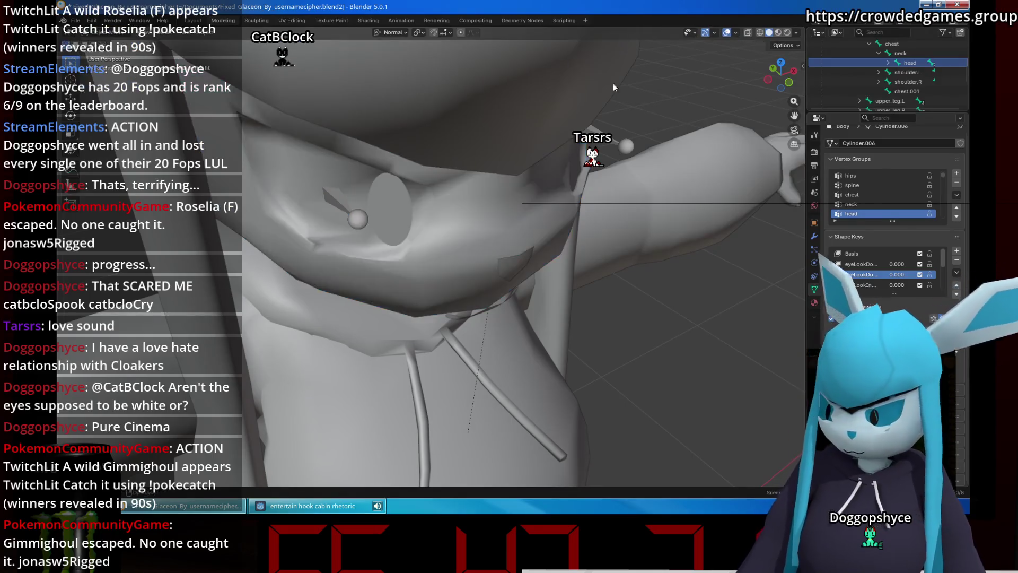
pyautogui.rightClick(924, 57)
pyautogui.rightClick(912, 63)
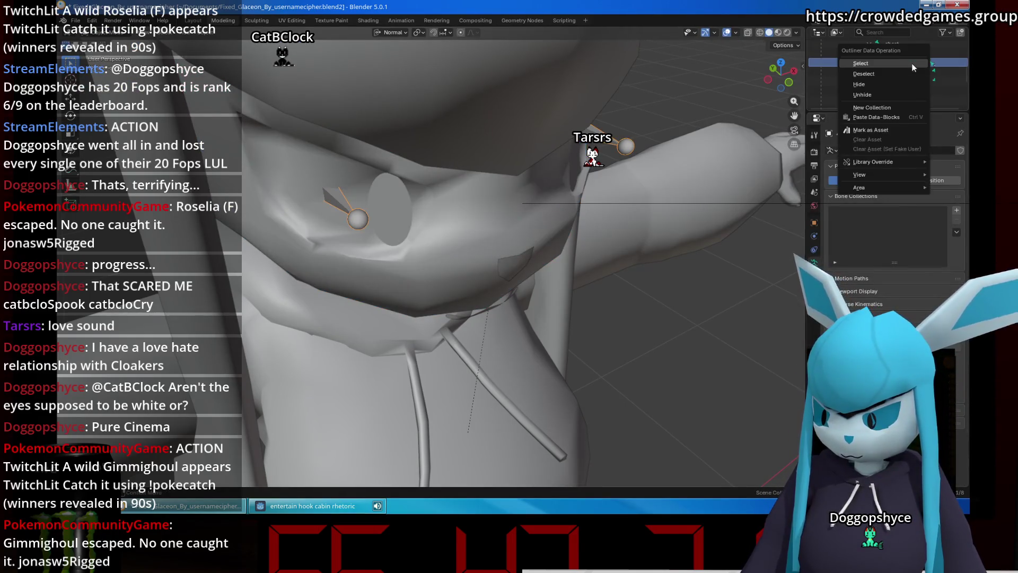
pyautogui.scroll(5, 538, 215)
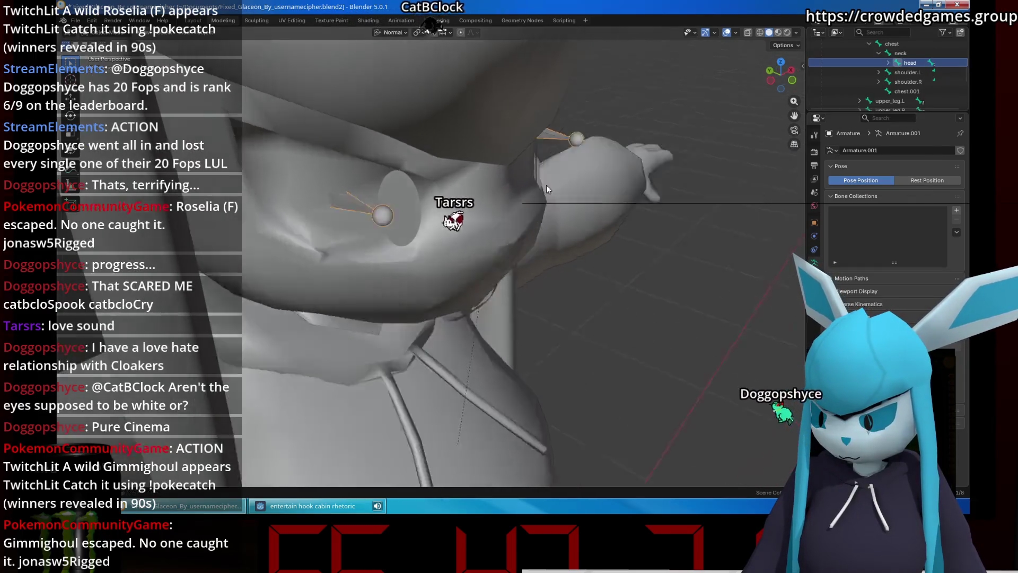
pyautogui.scroll(-5, 543, 199)
# Switch to wireframe shading, orbit to a front view of the head, and deselect the Hair mesh.
pyautogui.hotkey('shift', 'z')
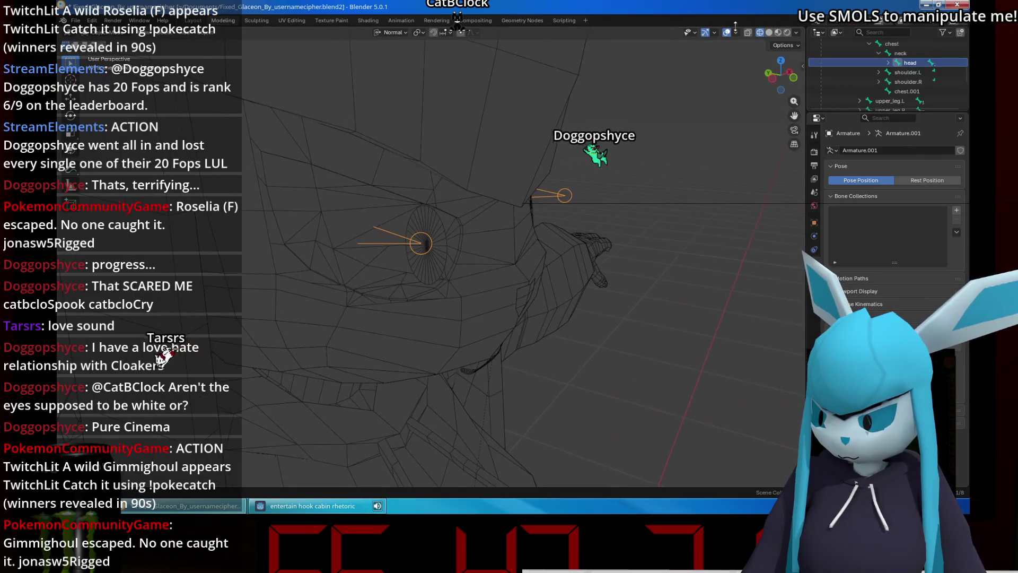
pyautogui.scroll(-4, 693, 102)
pyautogui.moveTo(694, 102); pyautogui.dragTo(543, 159, button='middle')
pyautogui.click(508, 203)
pyautogui.scroll(-2, 508, 203)
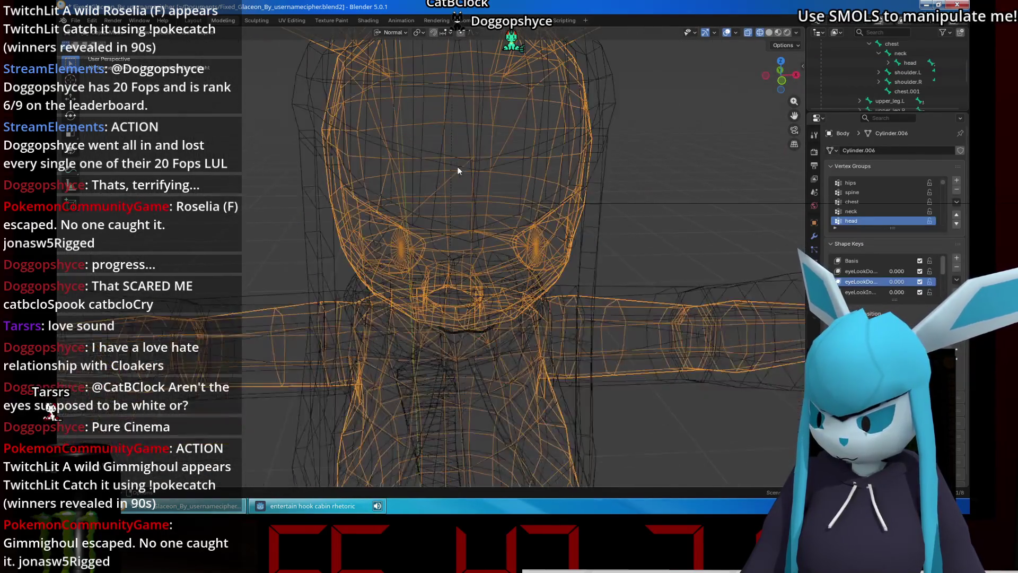
pyautogui.click(621, 247)
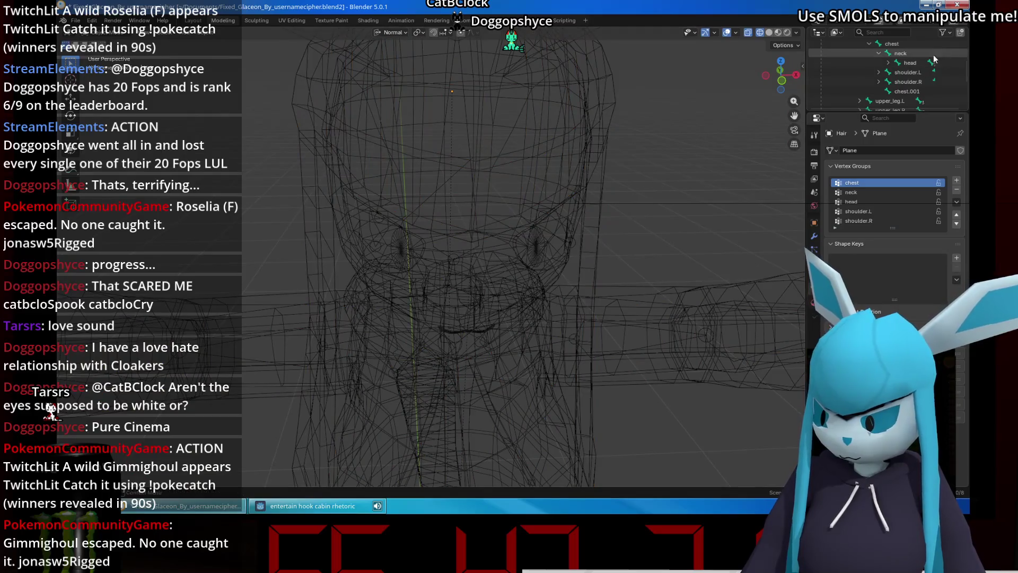
# Select the armature's head bone and check the Object menu without applying anything.
pyautogui.click(906, 63)
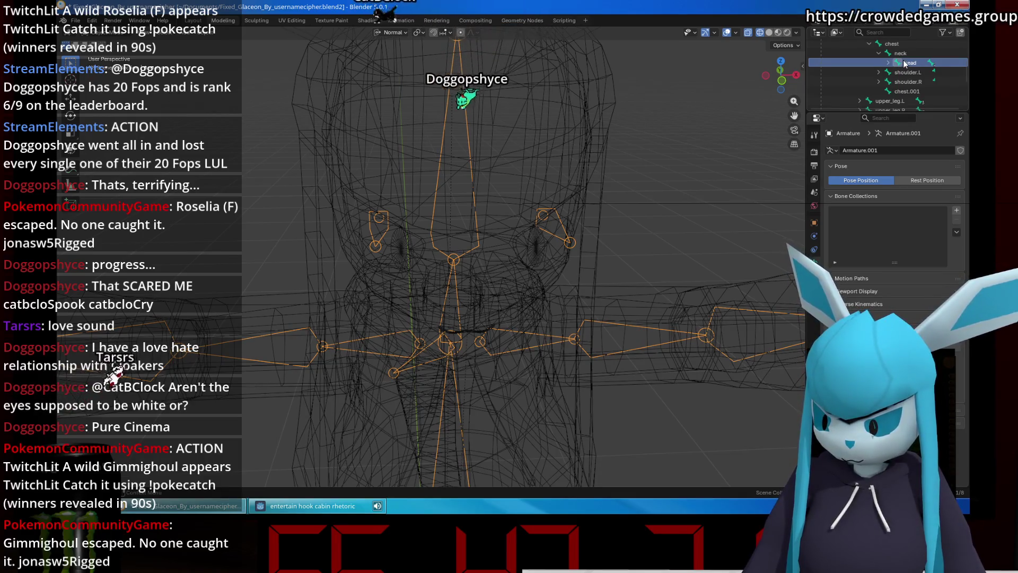
pyautogui.click(207, 32)
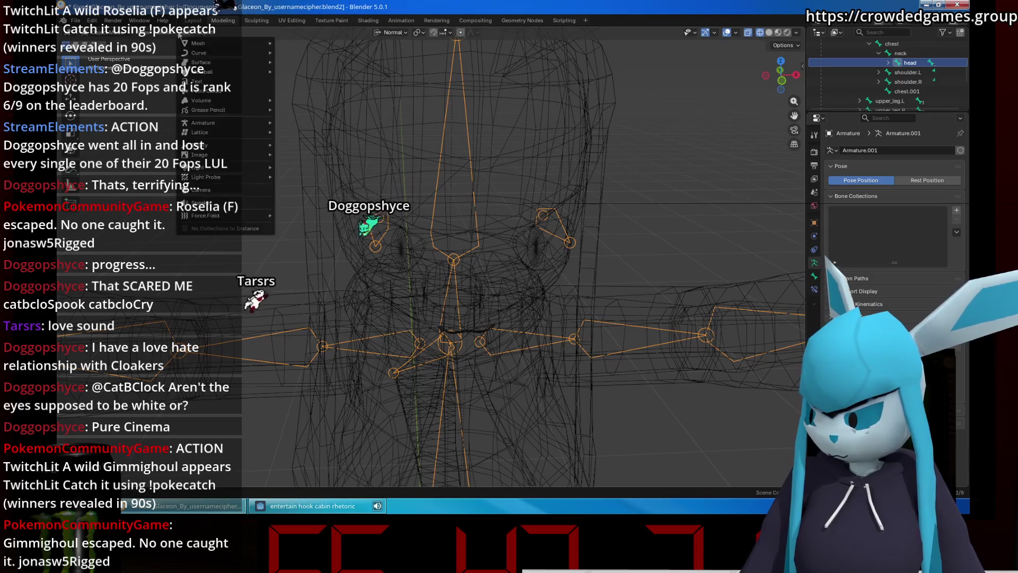
pyautogui.press('Escape')
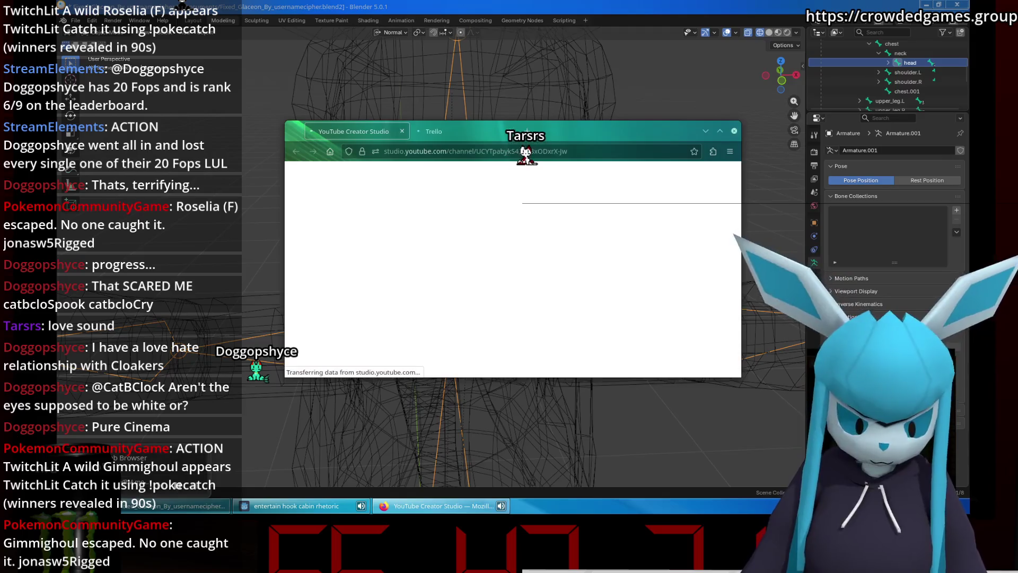
# Search 'calculate automatic weights again in blender' and open the Blender Artists 'Redo automatic weights possible?' thread.
pyautogui.click(532, 130)
pyautogui.write('caclu')
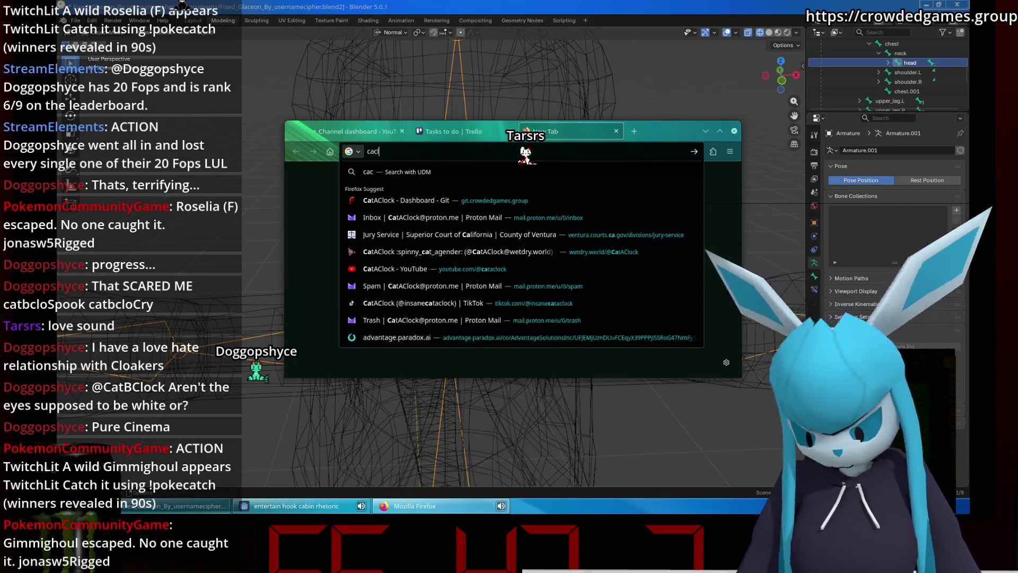
pyautogui.press('BackSpace')
pyautogui.press('BackSpace')
pyautogui.press('BackSpace')
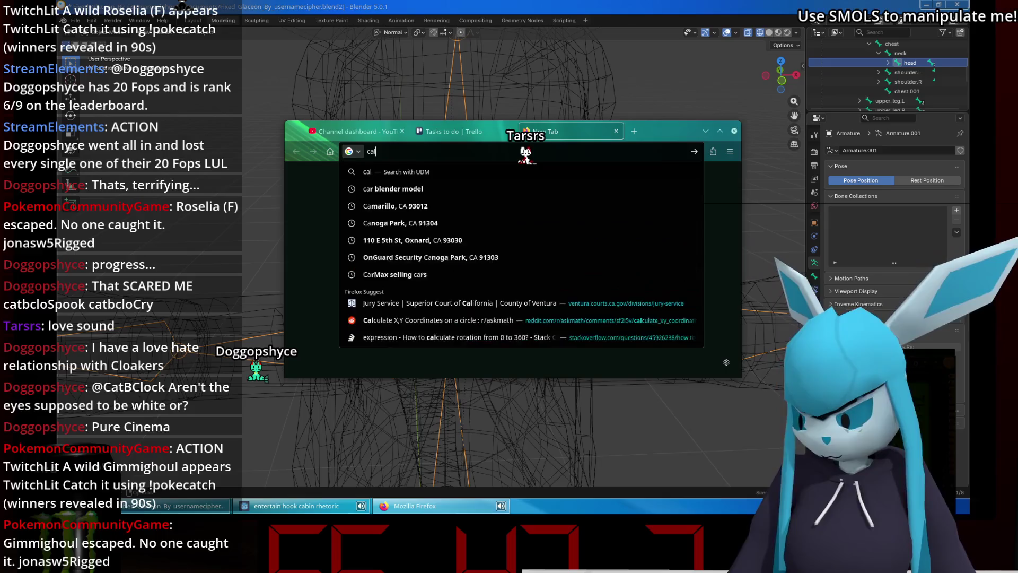
pyautogui.write('lculate ')
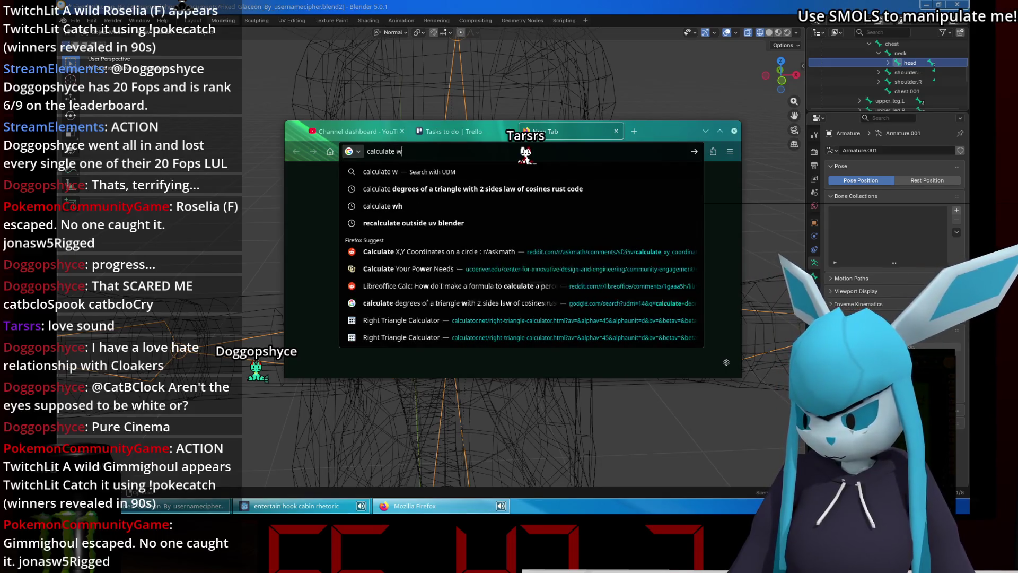
pyautogui.write('weights')
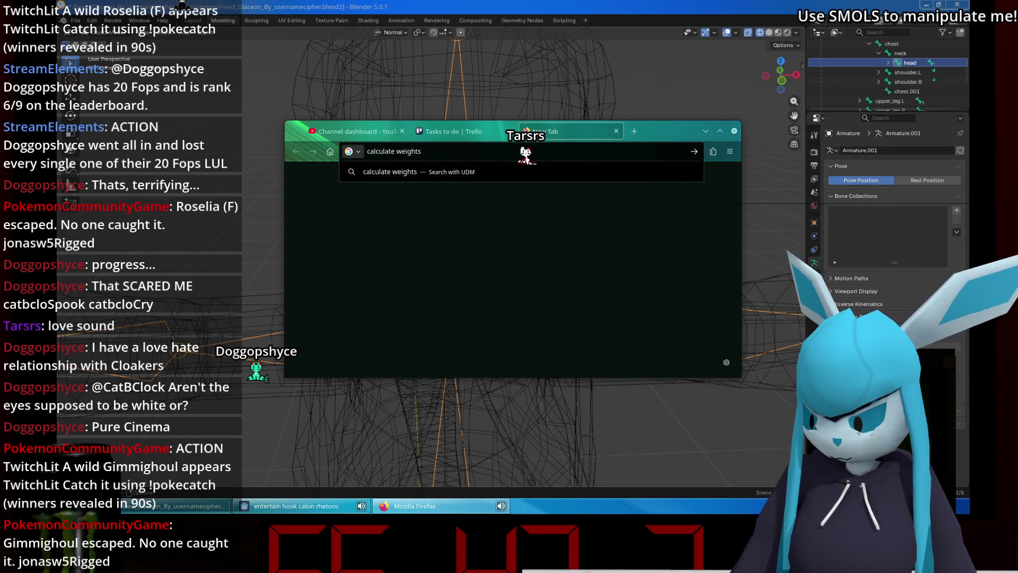
pyautogui.press('BackSpace')
pyautogui.press('BackSpace')
pyautogui.press('BackSpace')
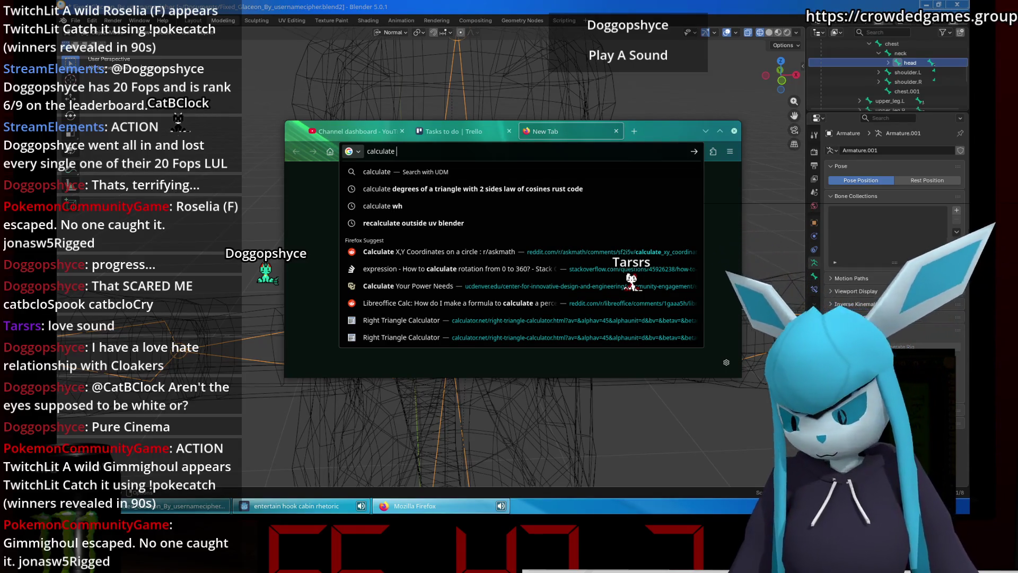
pyautogui.write('weights in')
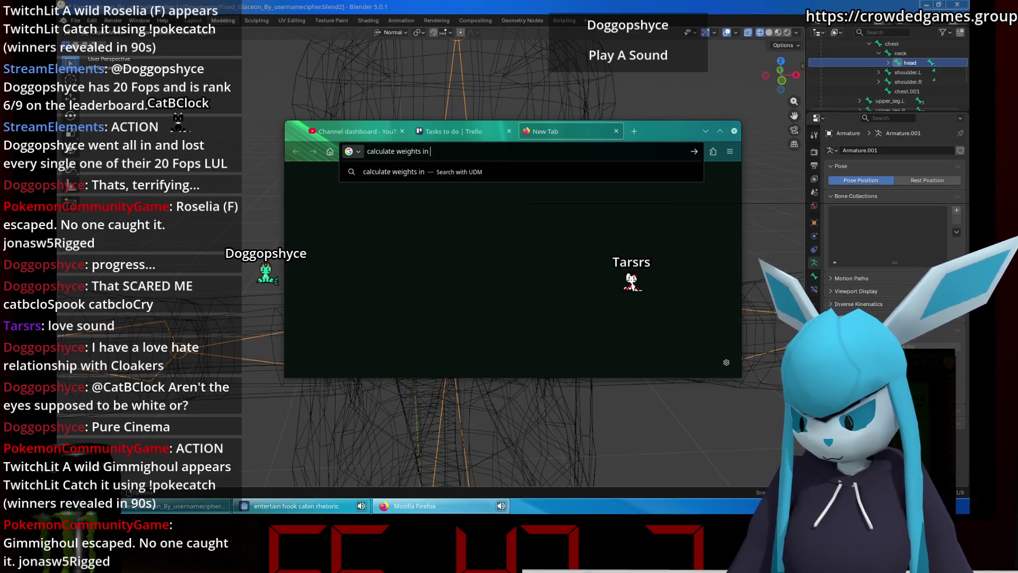
pyautogui.press('BackSpace')
pyautogui.press('BackSpace')
pyautogui.press('BackSpace')
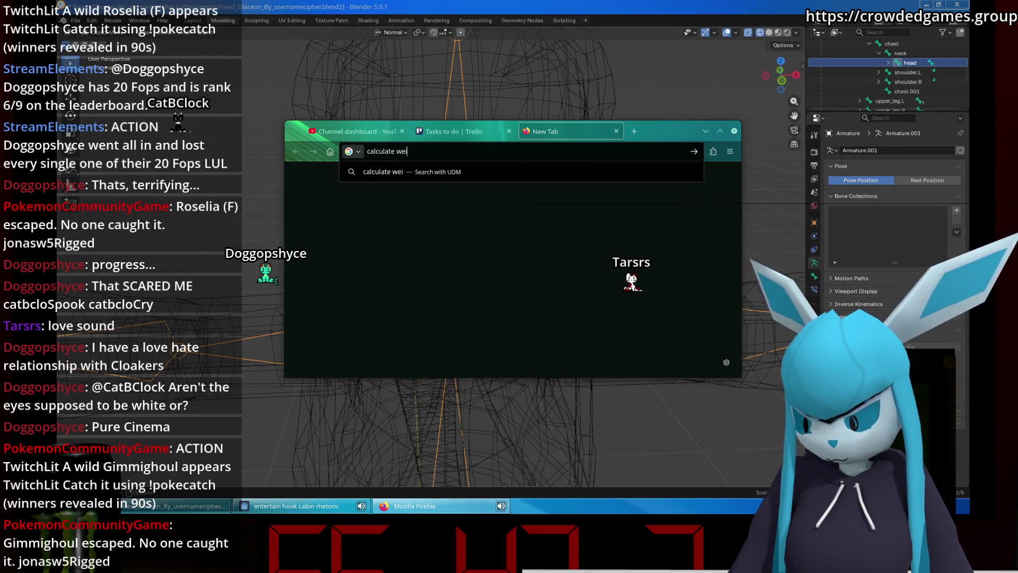
pyautogui.write('automatic wa')
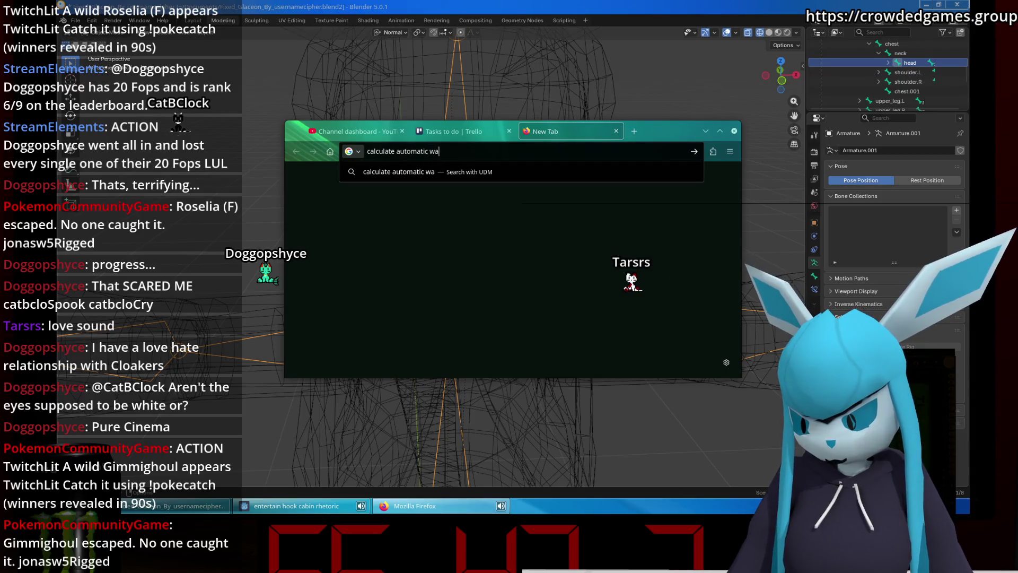
pyautogui.press('BackSpace')
pyautogui.press('BackSpace')
pyautogui.press('BackSpace')
pyautogui.write('eig')
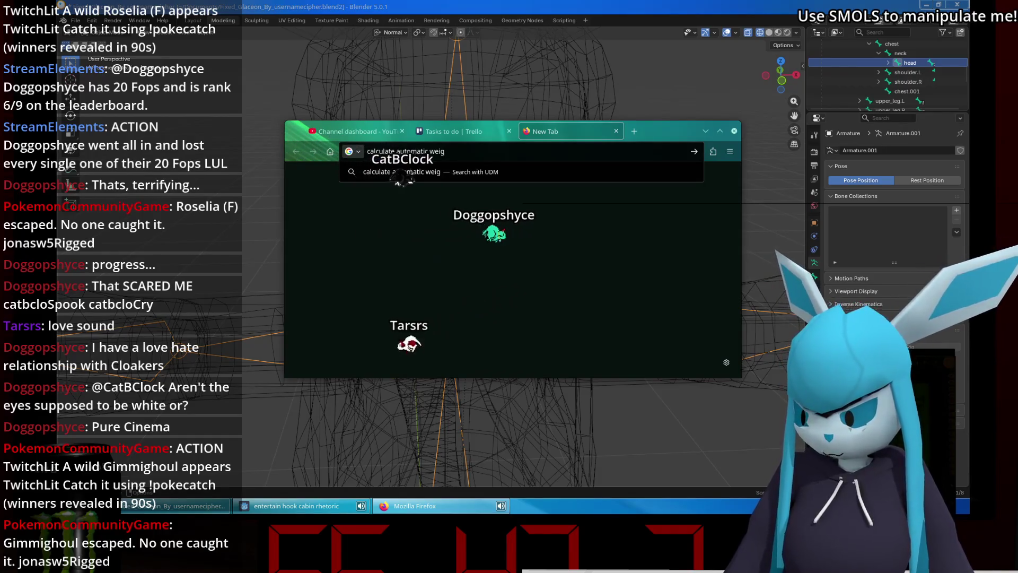
pyautogui.write('hts again i')
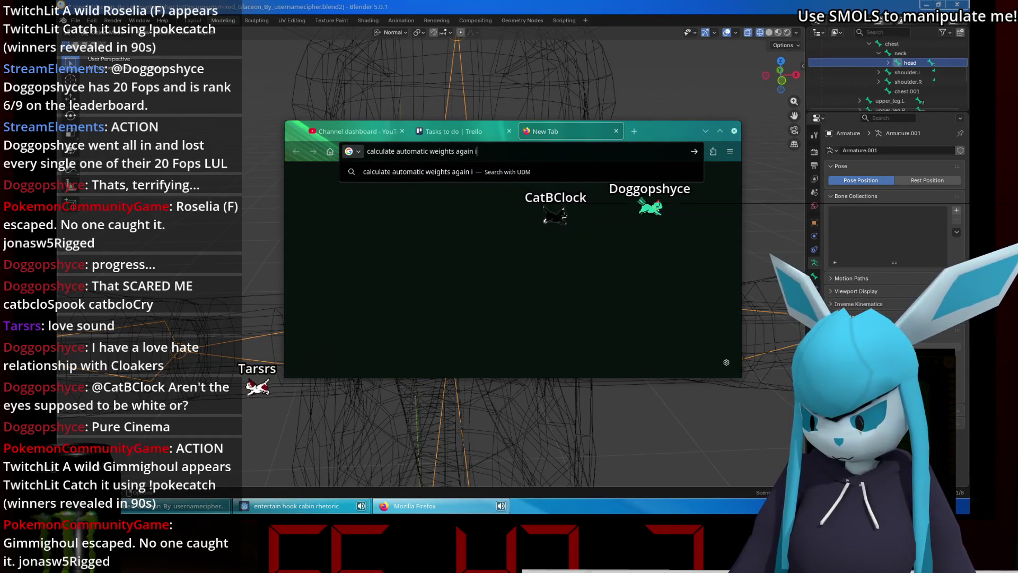
pyautogui.write('n blender')
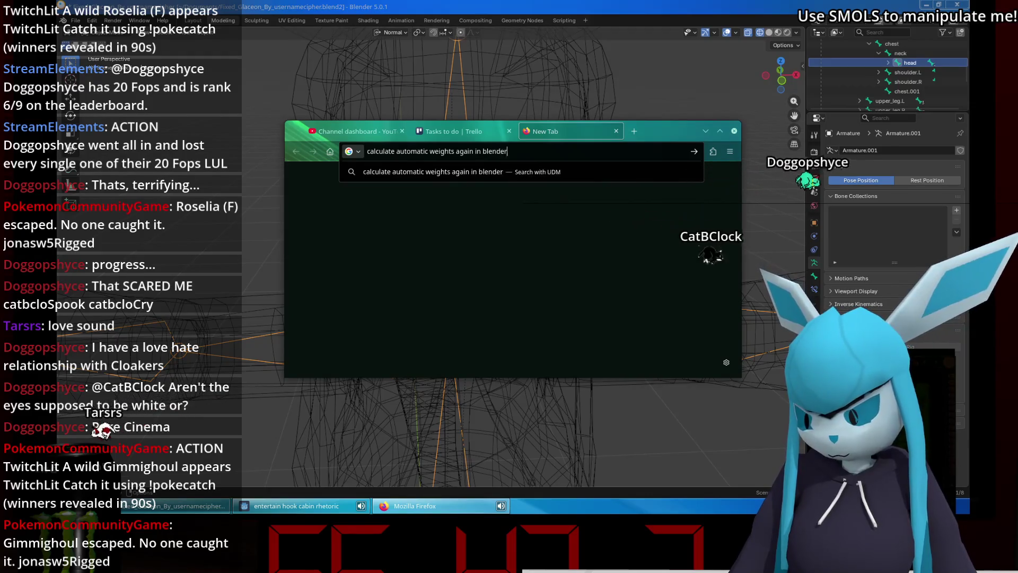
pyautogui.press('Return')
pyautogui.click(403, 246)
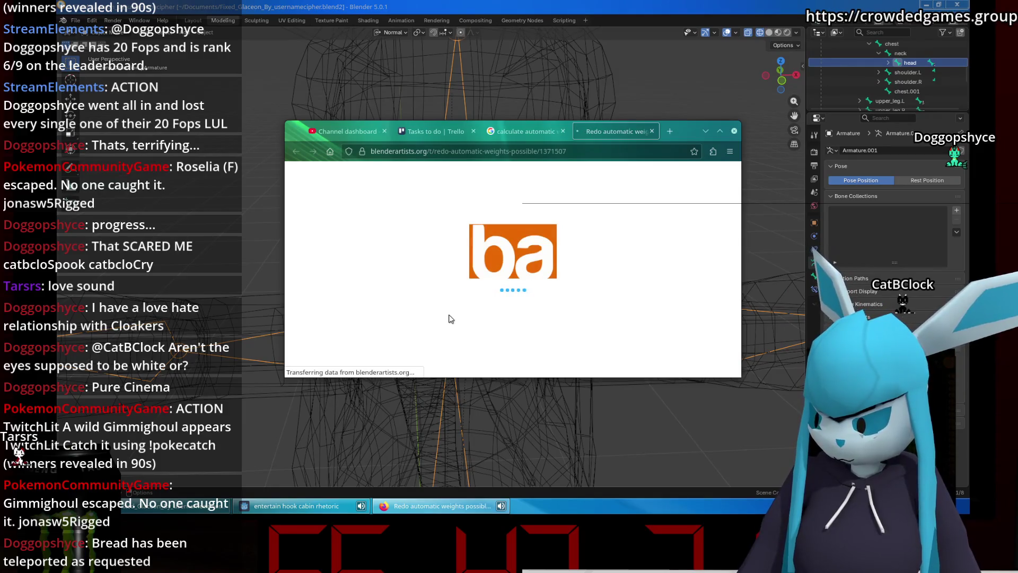
# Read down to the 'Assign Automatic from Bones' reply, minimize Firefox, and select the head bone.
pyautogui.scroll(-5, 456, 315)
pyautogui.scroll(-2, 461, 313)
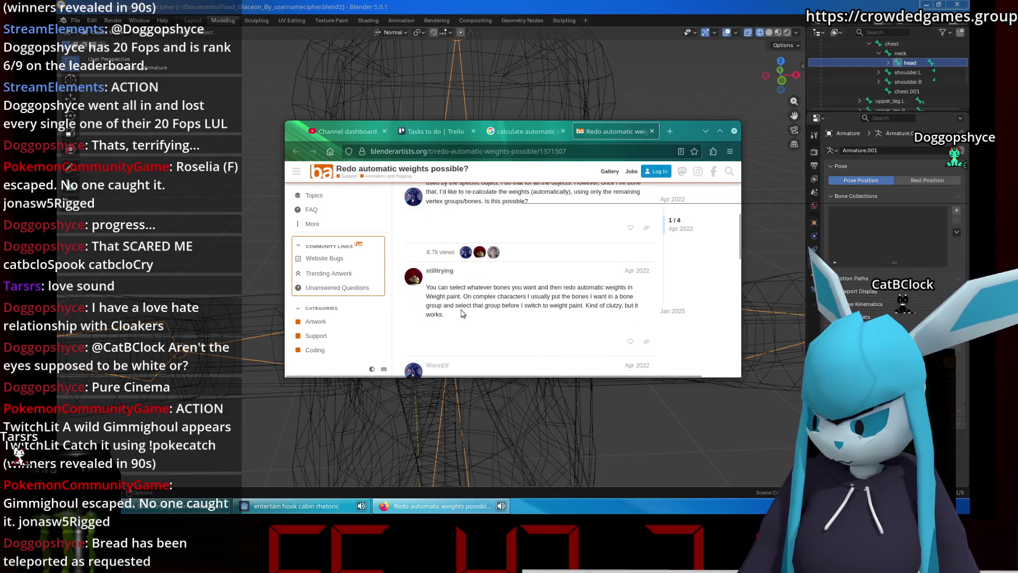
pyautogui.scroll(-1, 473, 293)
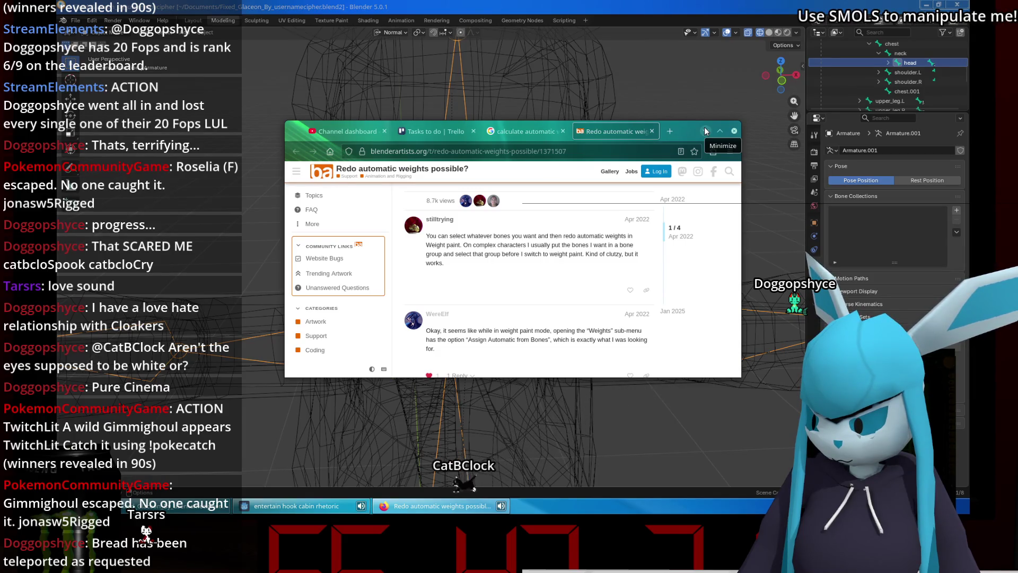
pyautogui.scroll(-2, 648, 285)
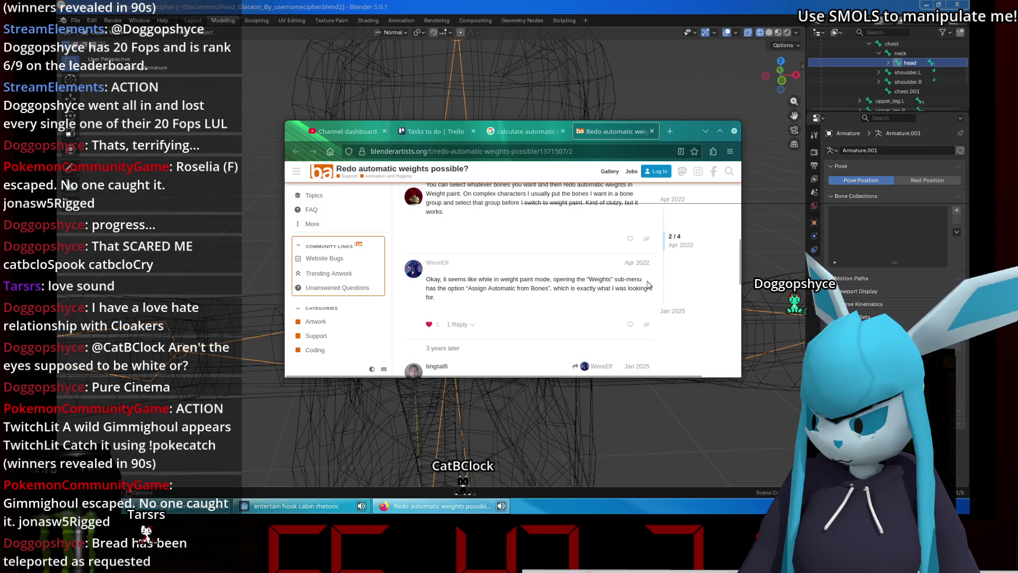
pyautogui.click(704, 131)
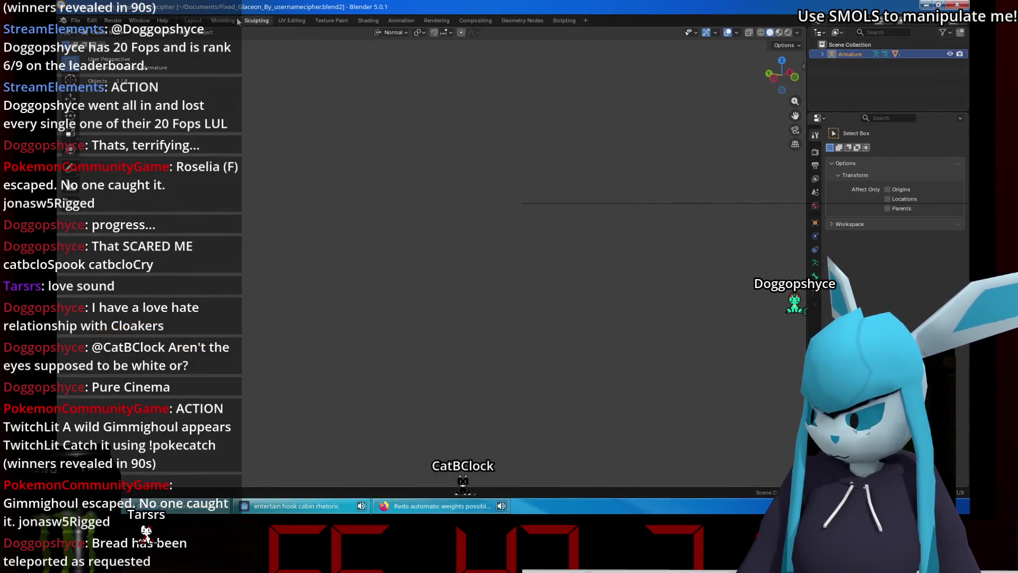
pyautogui.click(453, 151)
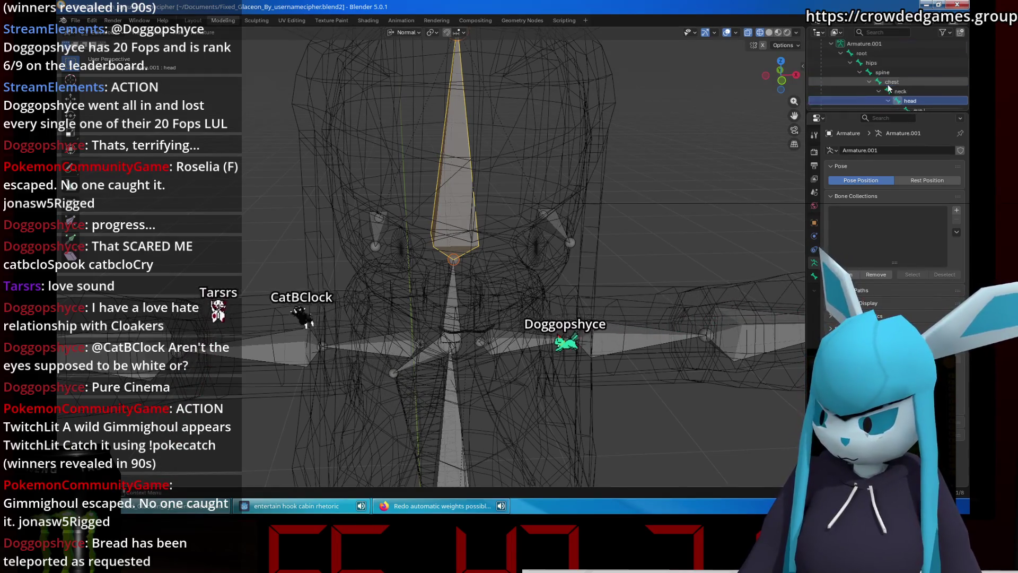
# Look through the Armature menu and the bone context menu without changing anything.
pyautogui.scroll(5, 867, 68)
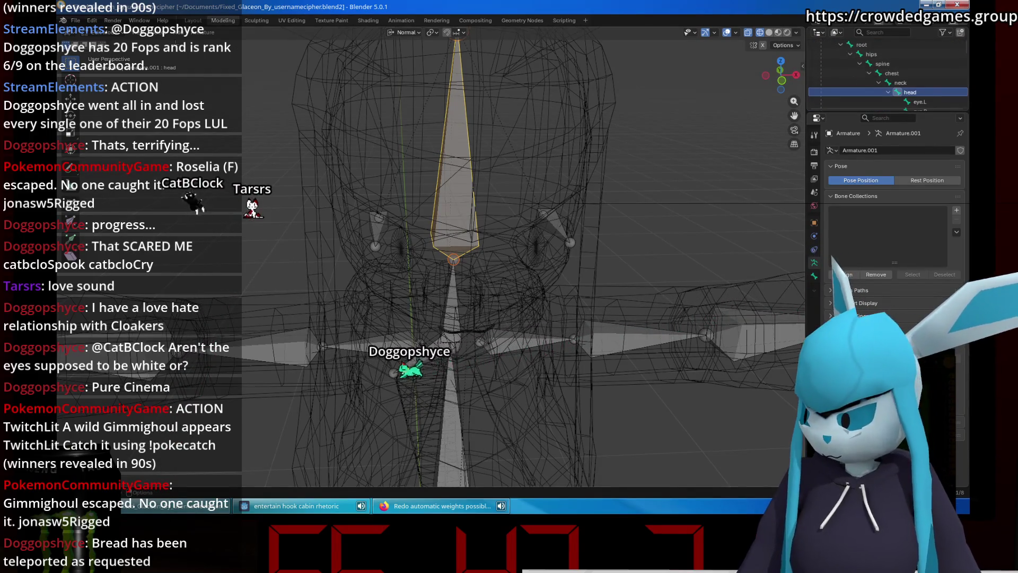
pyautogui.click(201, 32)
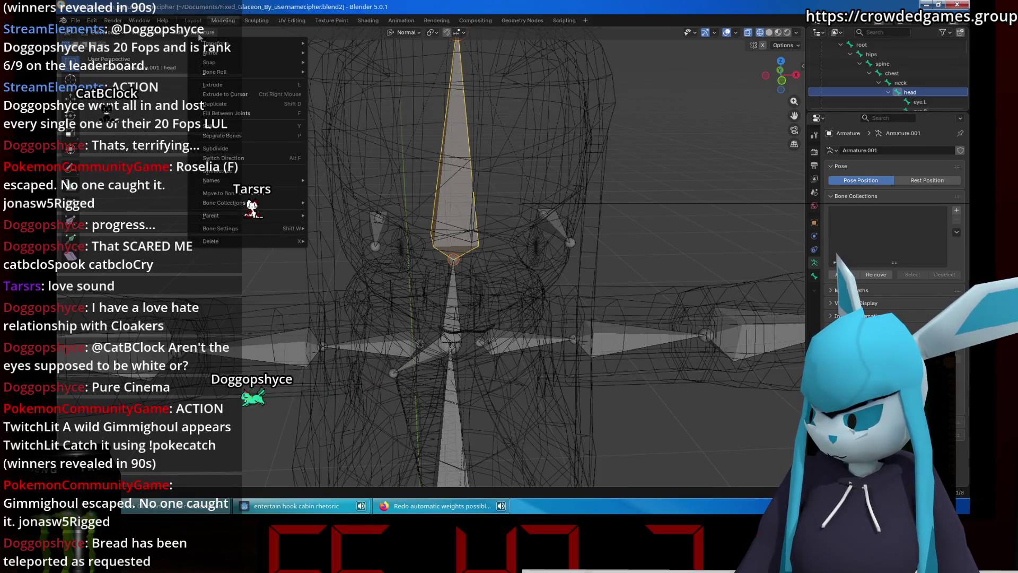
pyautogui.press('Escape')
pyautogui.rightClick(449, 150)
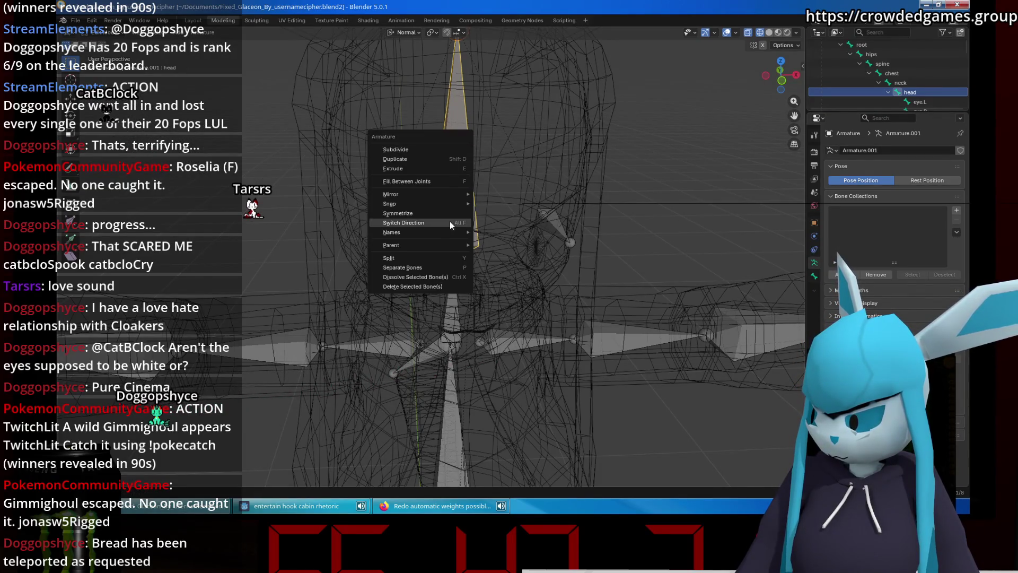
pyautogui.moveTo(450, 232)
pyautogui.press('Escape')
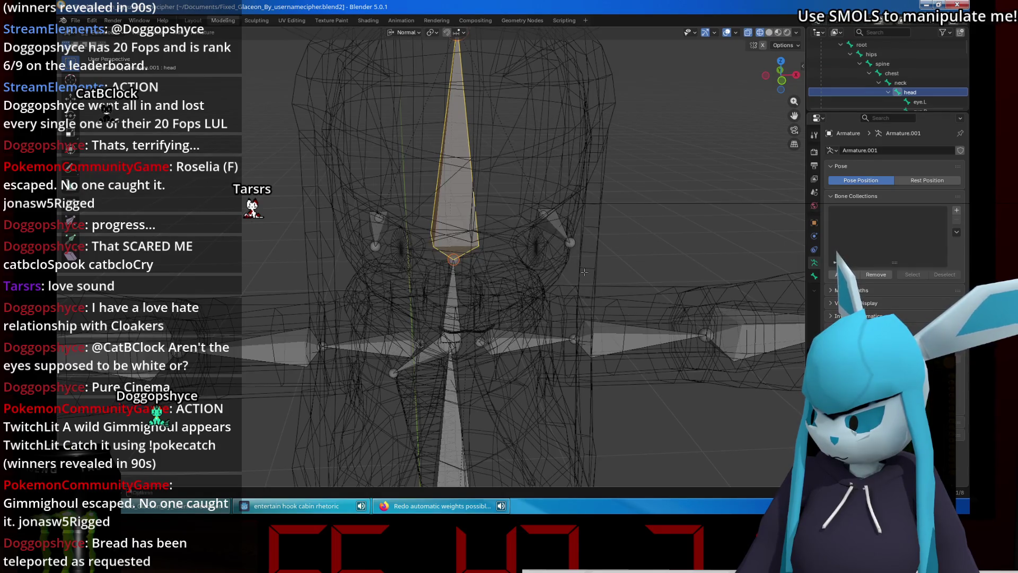
# Switch the armature to Pose Mode and back to Object Mode.
pyautogui.click(182, 38)
pyautogui.press('Escape')
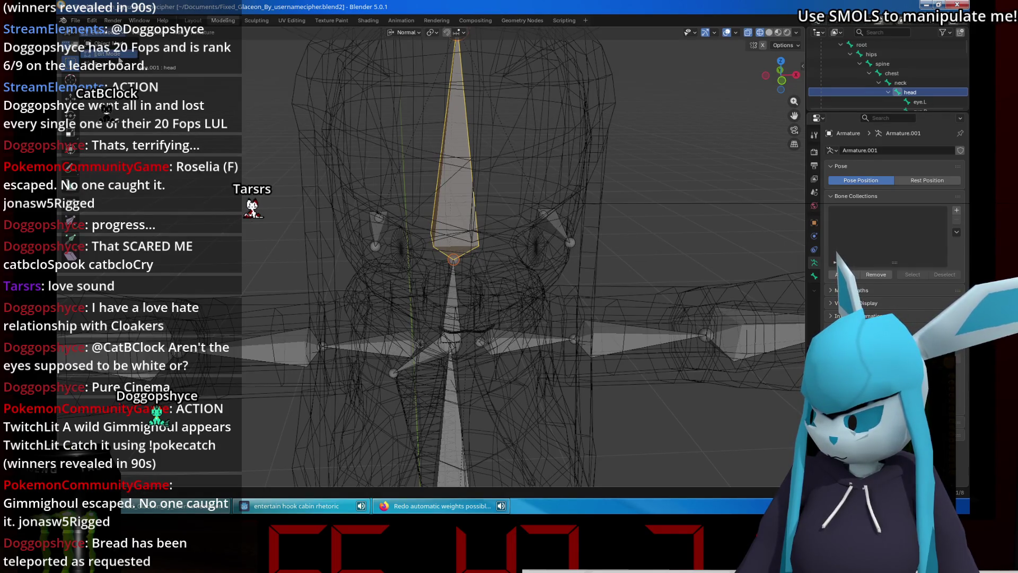
pyautogui.click(103, 64)
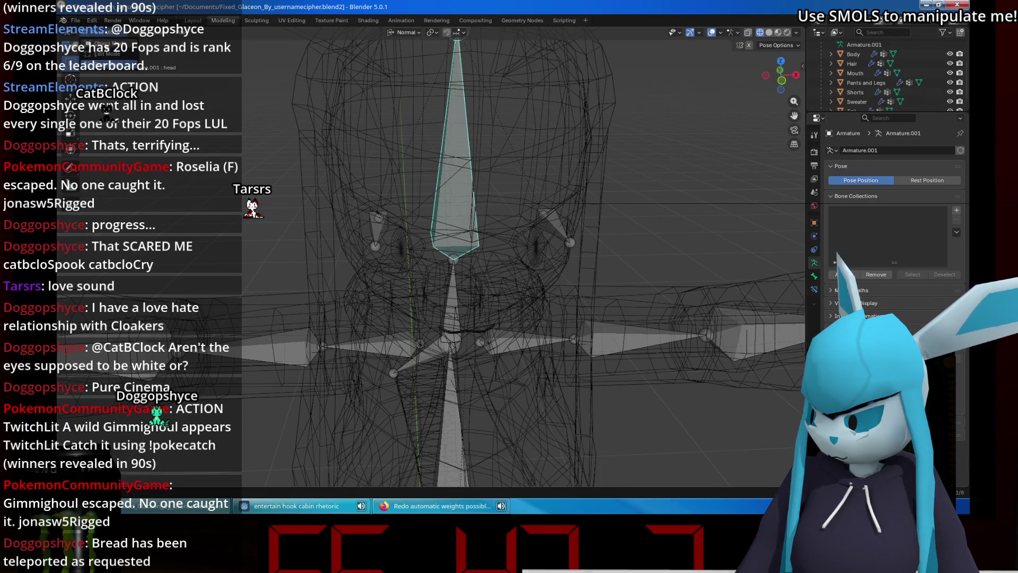
pyautogui.hotkey('ctrl', 'Tab')
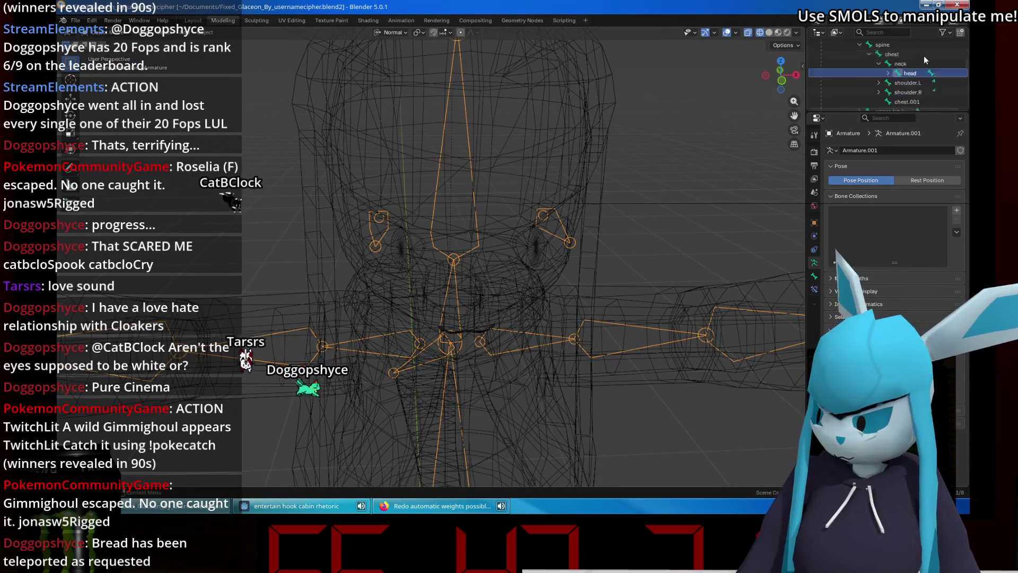
pyautogui.scroll(-5, 901, 69)
# Put the Body mesh in Weight Paint mode and reassign weights with Assign Automatic from Bones.
pyautogui.click(849, 62)
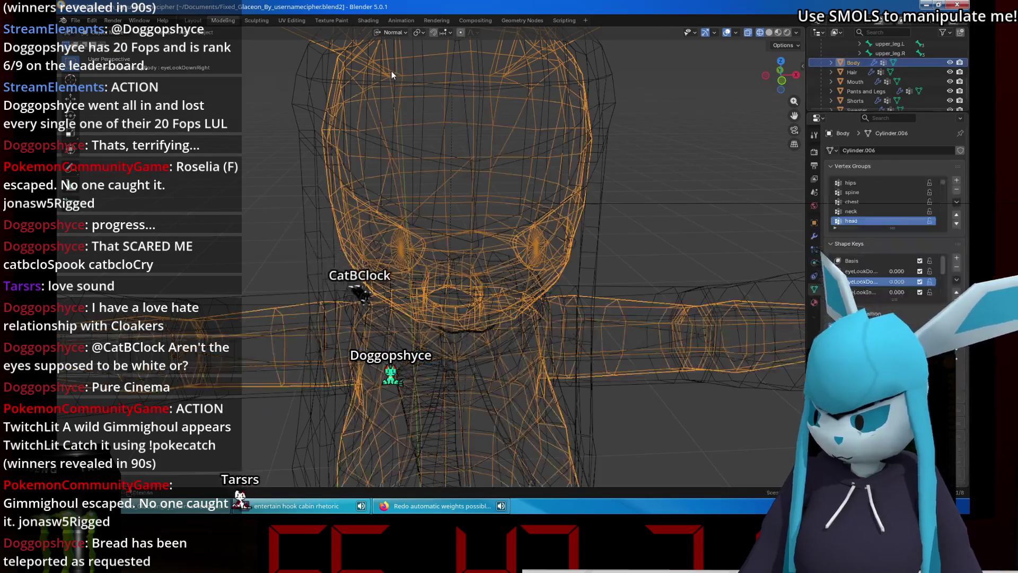
pyautogui.click(89, 32)
pyautogui.click(109, 85)
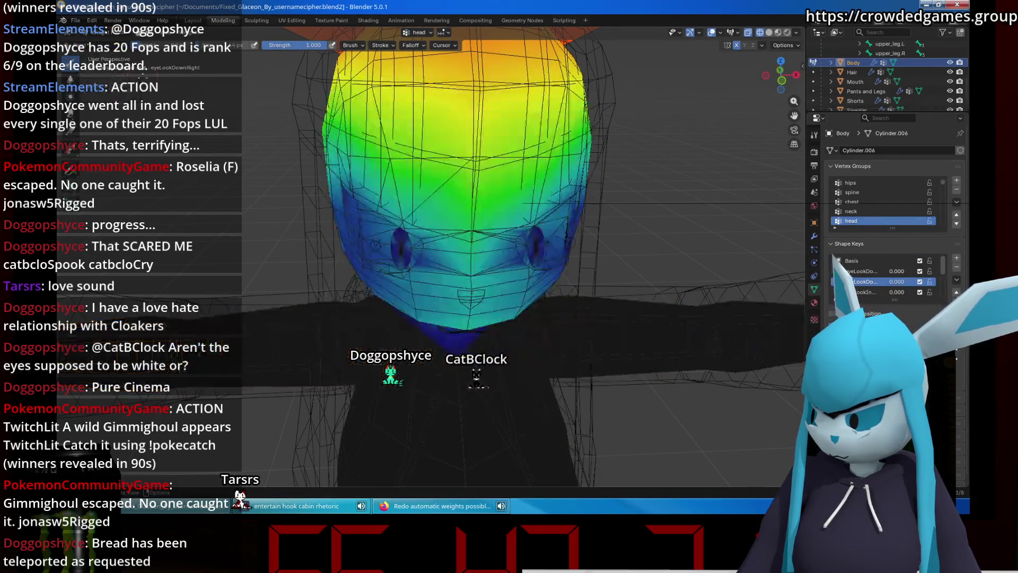
pyautogui.click(196, 32)
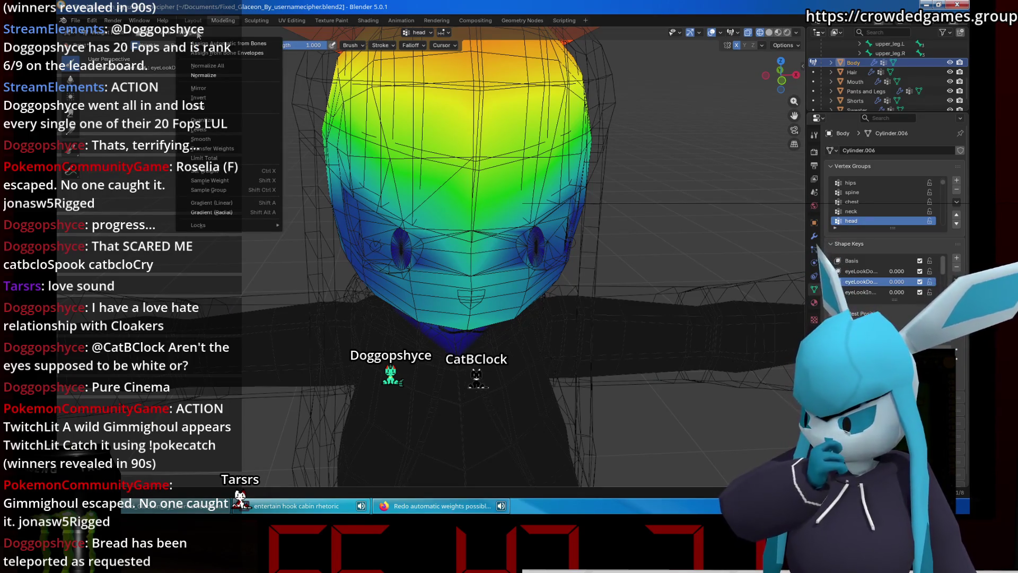
pyautogui.click(202, 47)
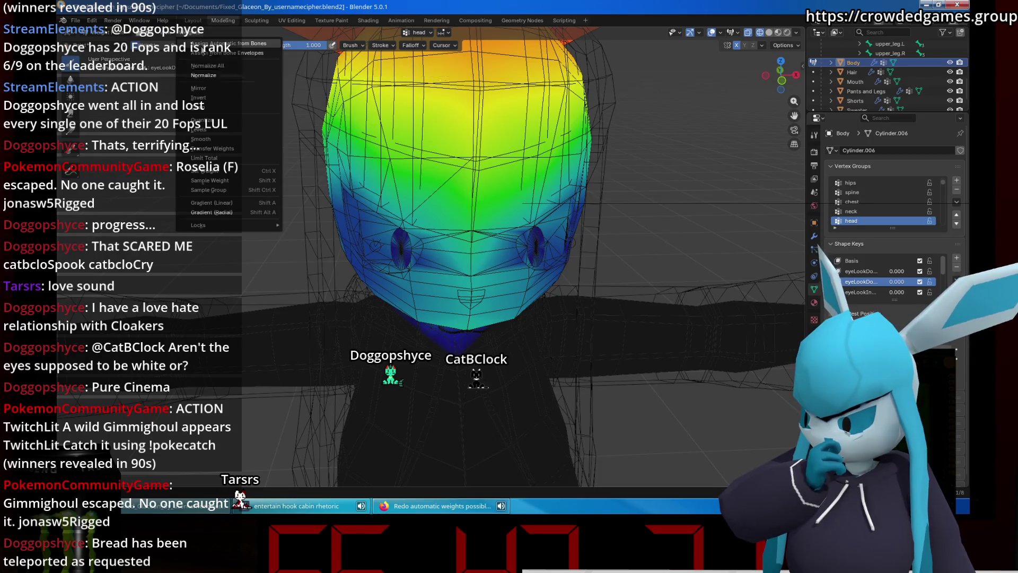
# Orbit and zoom around the head to inspect the recalculated weights from the front.
pyautogui.moveTo(352, 201); pyautogui.dragTo(355, 175, button='middle')
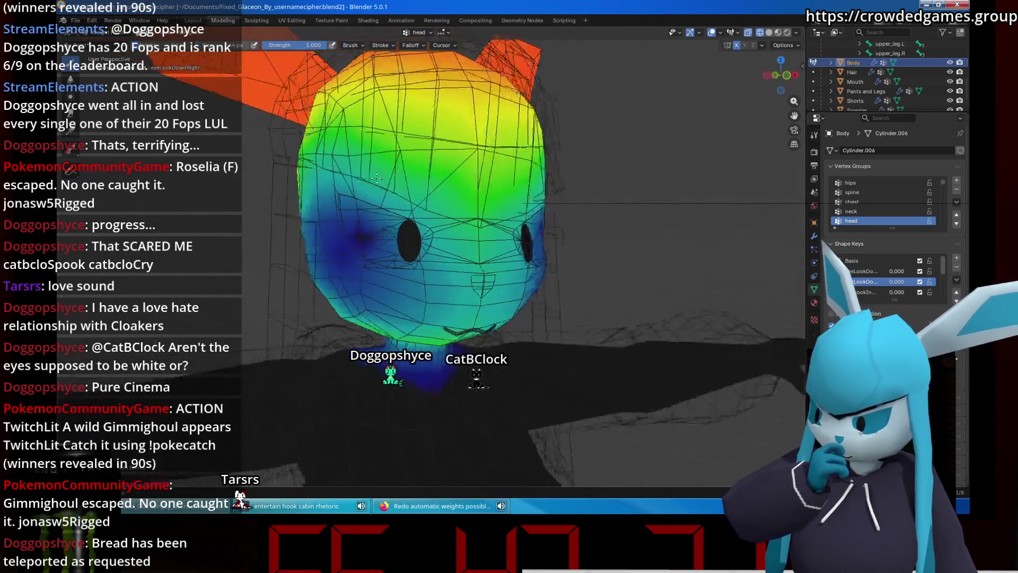
pyautogui.scroll(2, 358, 208)
pyautogui.scroll(-3, 358, 208)
pyautogui.scroll(4, 350, 222)
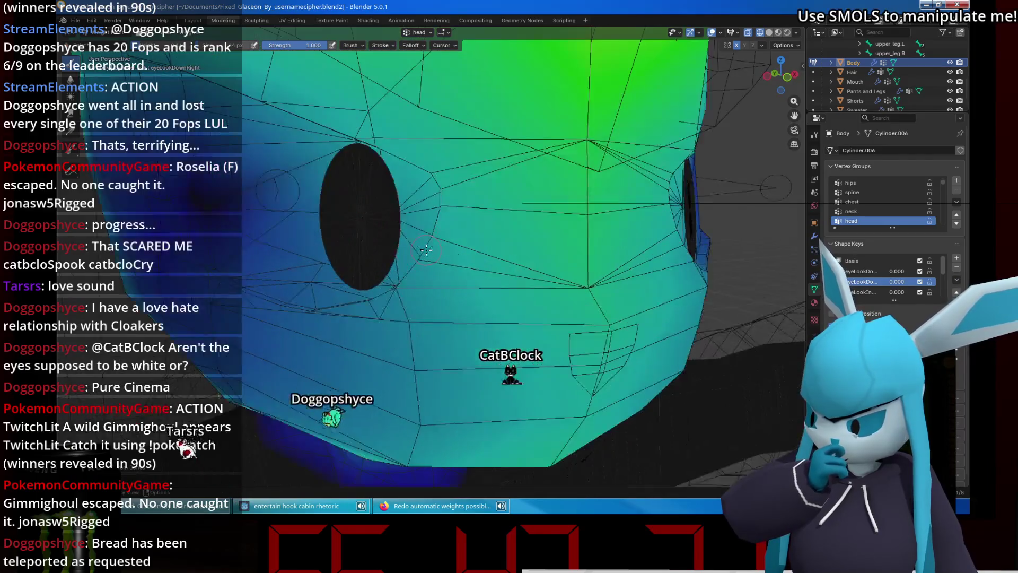
pyautogui.scroll(-3, 342, 243)
pyautogui.moveTo(349, 223)
pyautogui.mouseDown(button='middle')
pyautogui.moveTo(341, 243)
pyautogui.moveTo(259, 242)
pyautogui.mouseUp(button='middle')
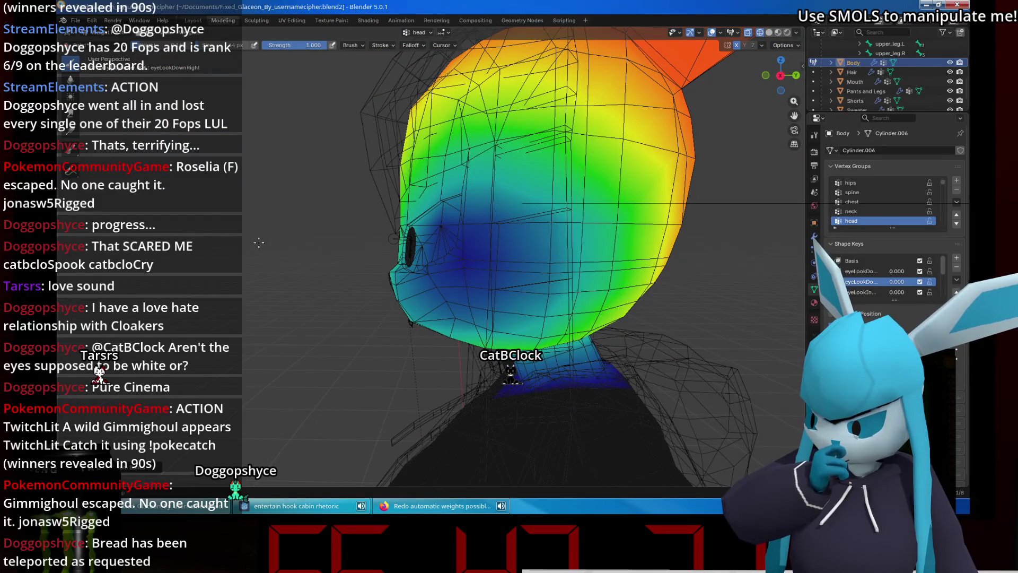
pyautogui.moveTo(259, 243); pyautogui.dragTo(261, 244, button='middle')
pyautogui.moveTo(261, 243)
pyautogui.mouseDown(button='middle')
pyautogui.moveTo(355, 247)
pyautogui.moveTo(461, 185)
pyautogui.moveTo(796, 37)
pyautogui.mouseUp(button='middle')
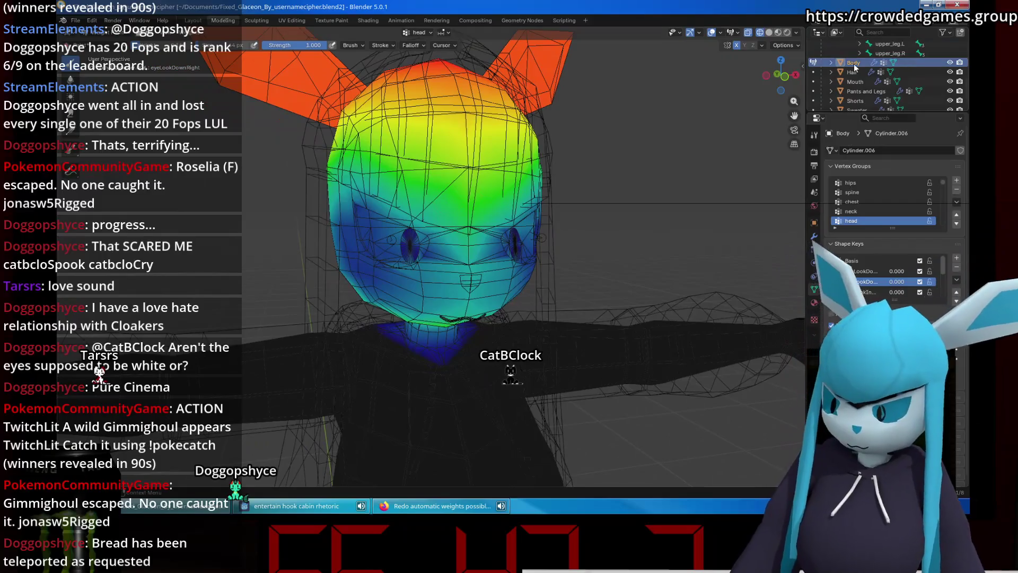
pyautogui.scroll(5, 854, 64)
# Select the head bone and look over the Weights menu and bone options.
pyautogui.click(909, 82)
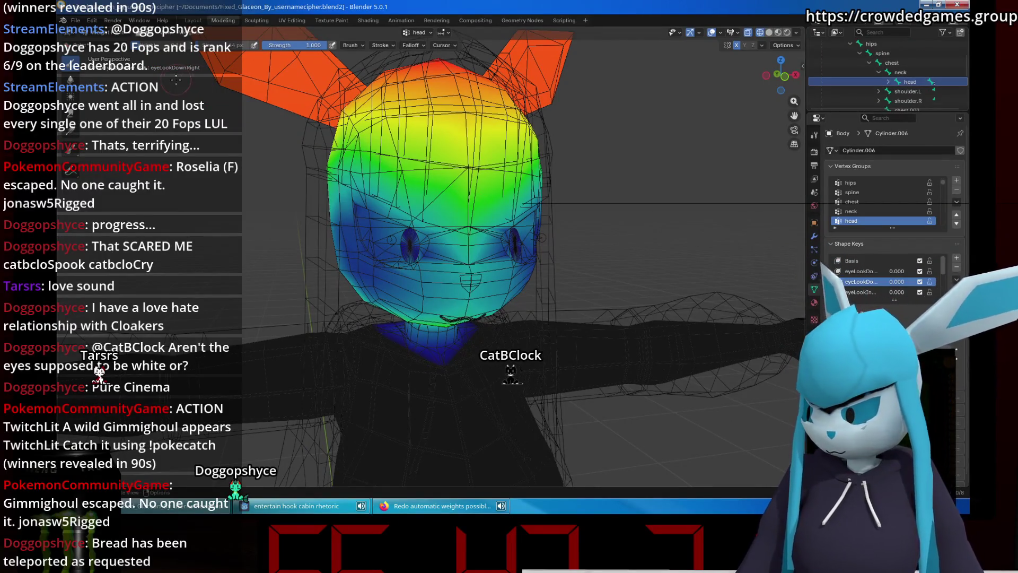
pyautogui.click(196, 33)
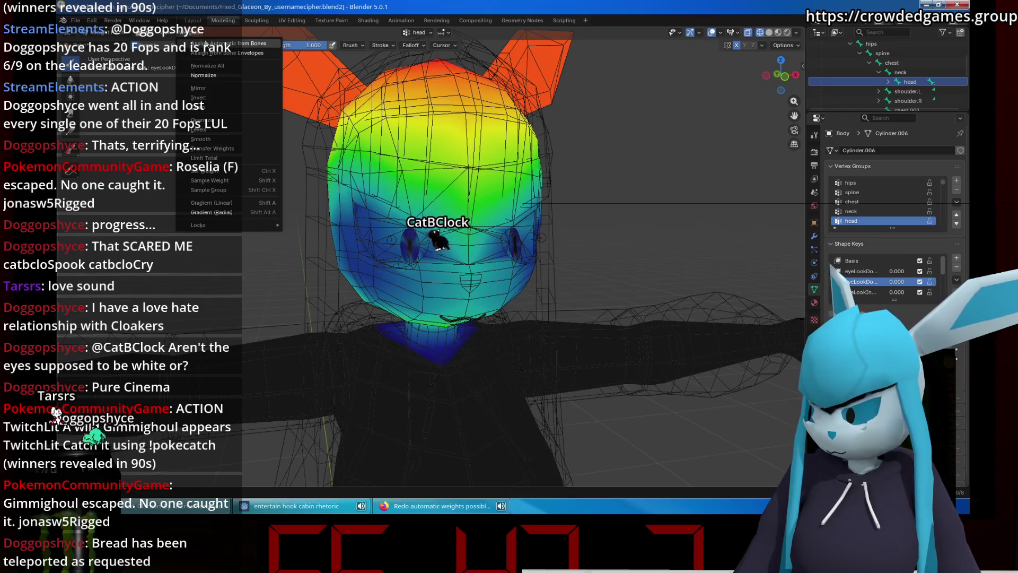
pyautogui.rightClick(905, 82)
pyautogui.click(929, 84)
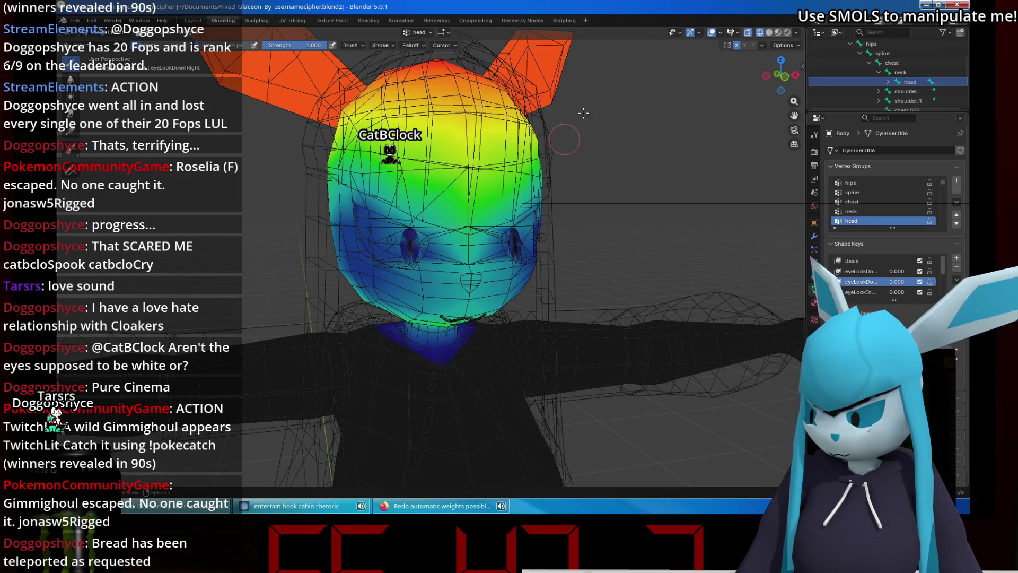
# View the head from the side, toggle X-ray on and off, then display the neck vertex group.
pyautogui.moveTo(479, 184); pyautogui.dragTo(524, 187, button='middle')
pyautogui.press('z')
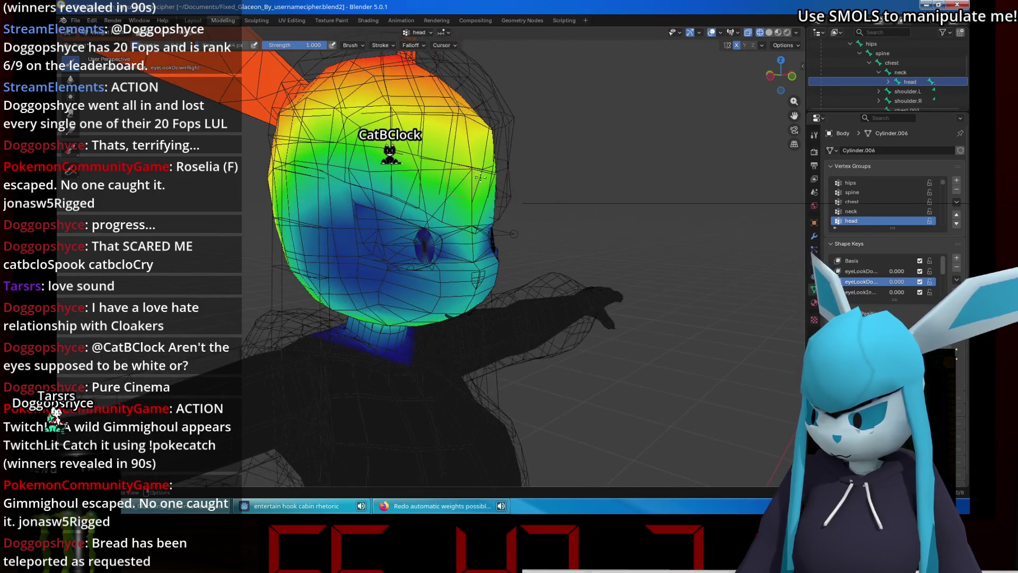
pyautogui.press('z')
pyautogui.press('Escape')
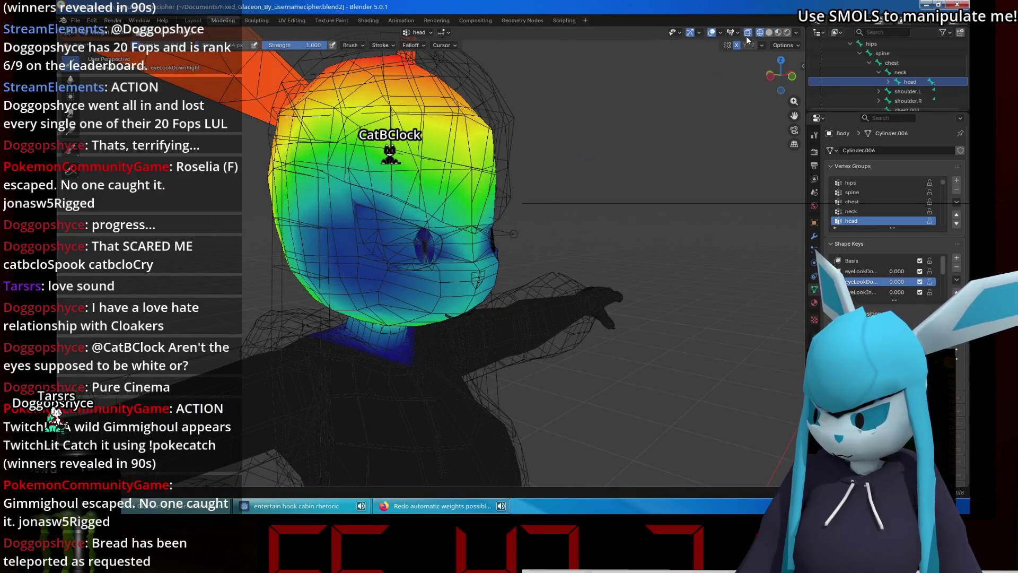
pyautogui.click(748, 33)
pyautogui.click(749, 34)
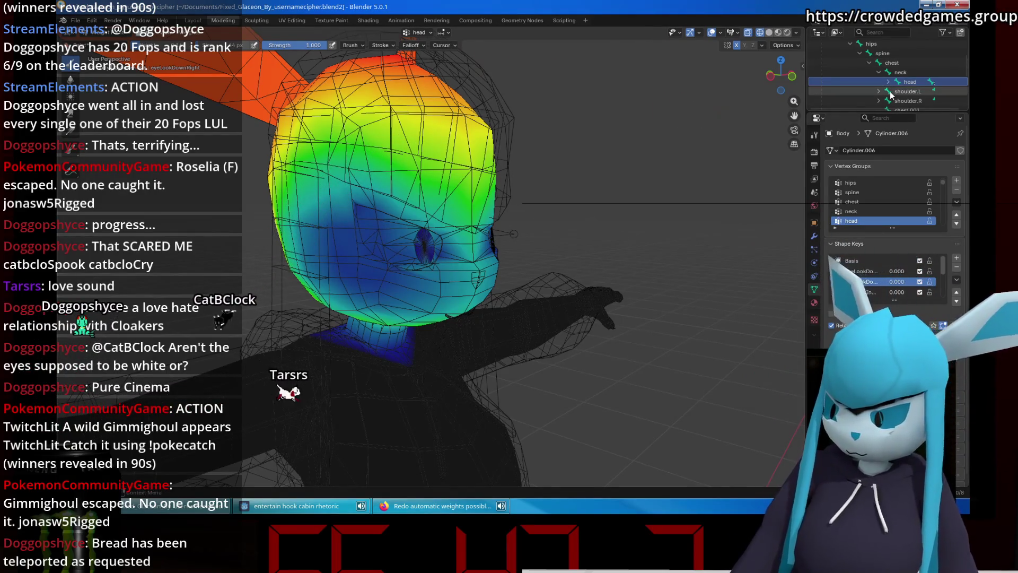
pyautogui.click(877, 211)
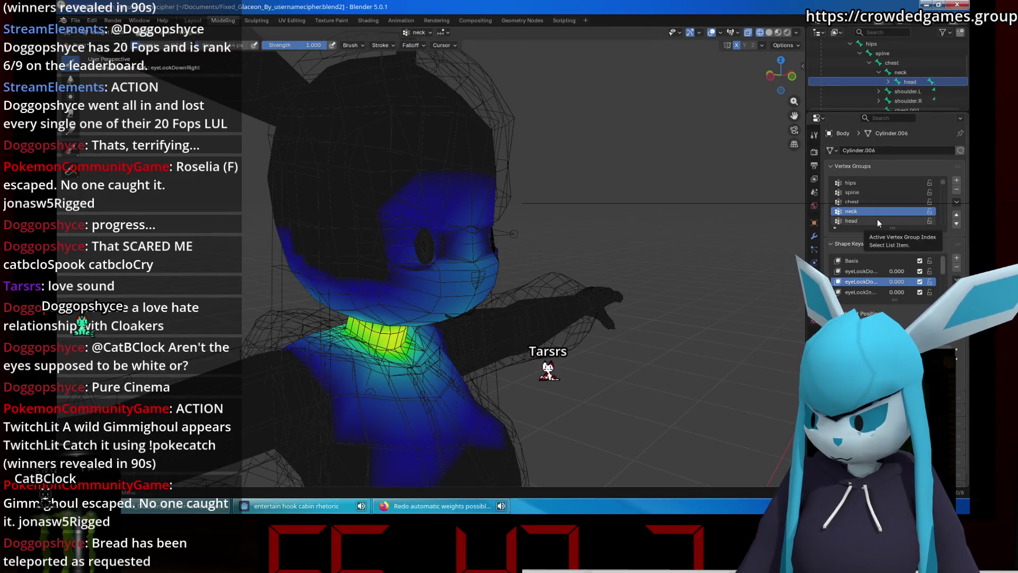
# Compare the head and neck vertex group weights, settling on neck, and select the neck bone.
pyautogui.click(877, 221)
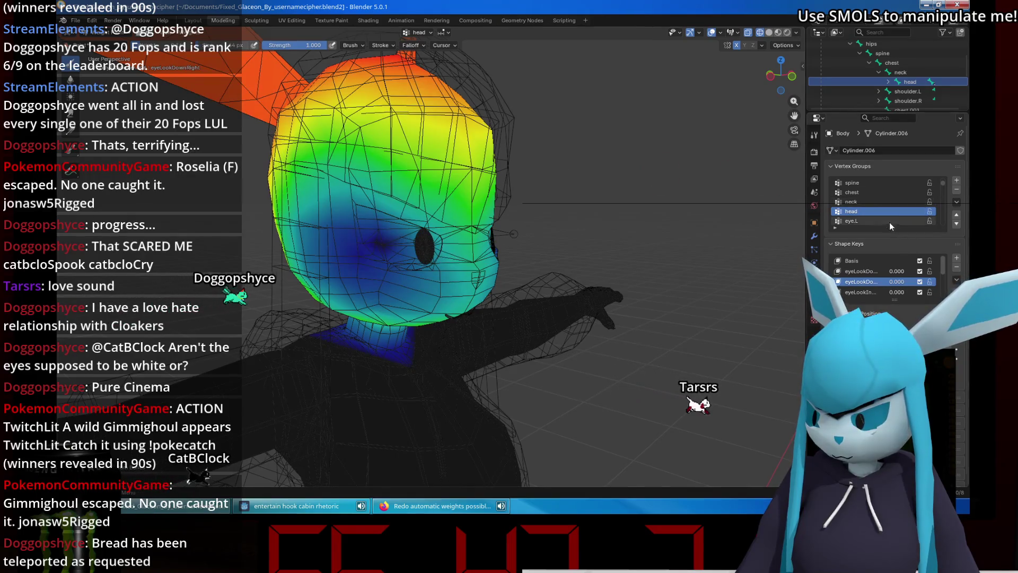
pyautogui.click(863, 202)
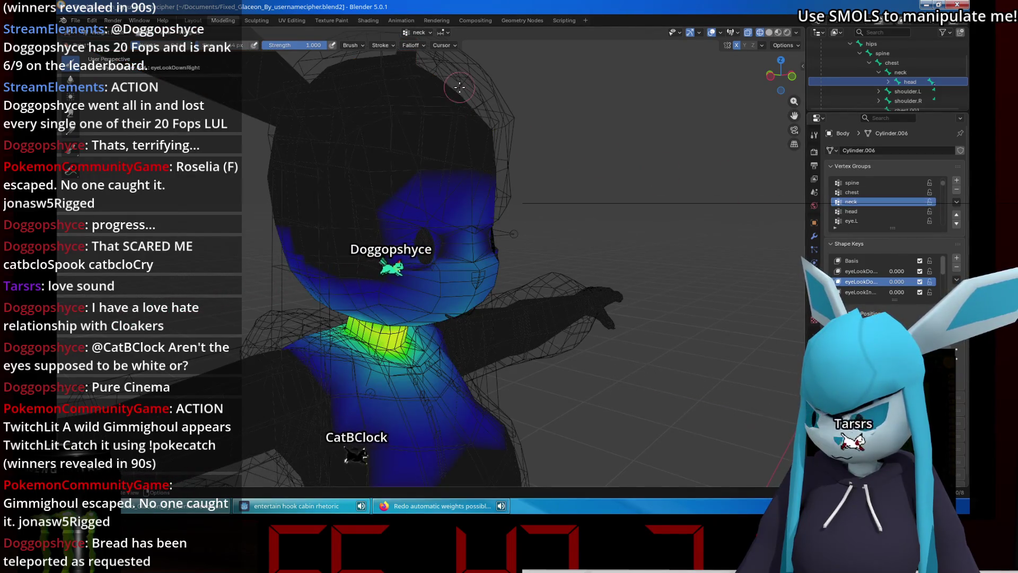
pyautogui.click(185, 32)
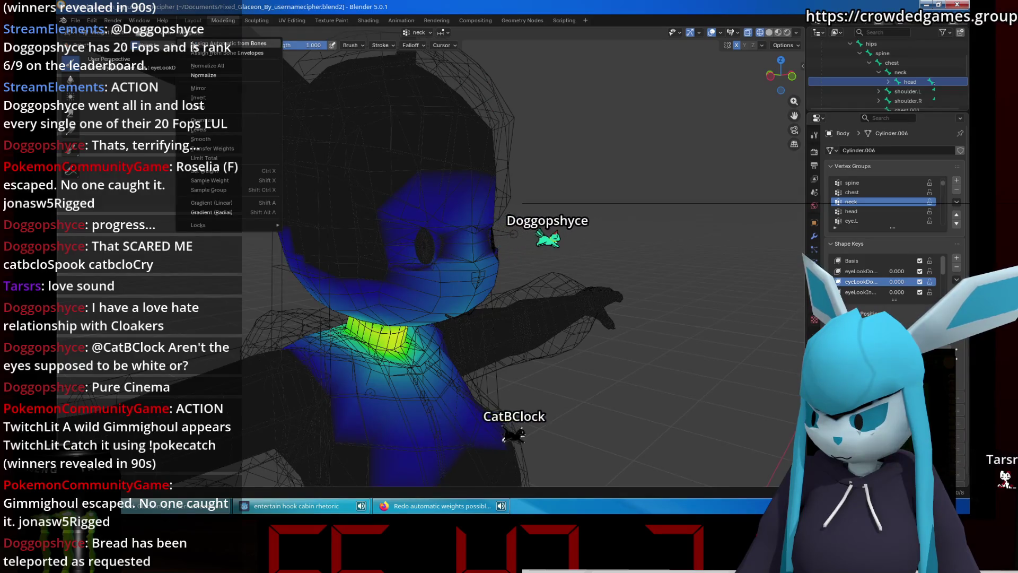
pyautogui.press('Escape')
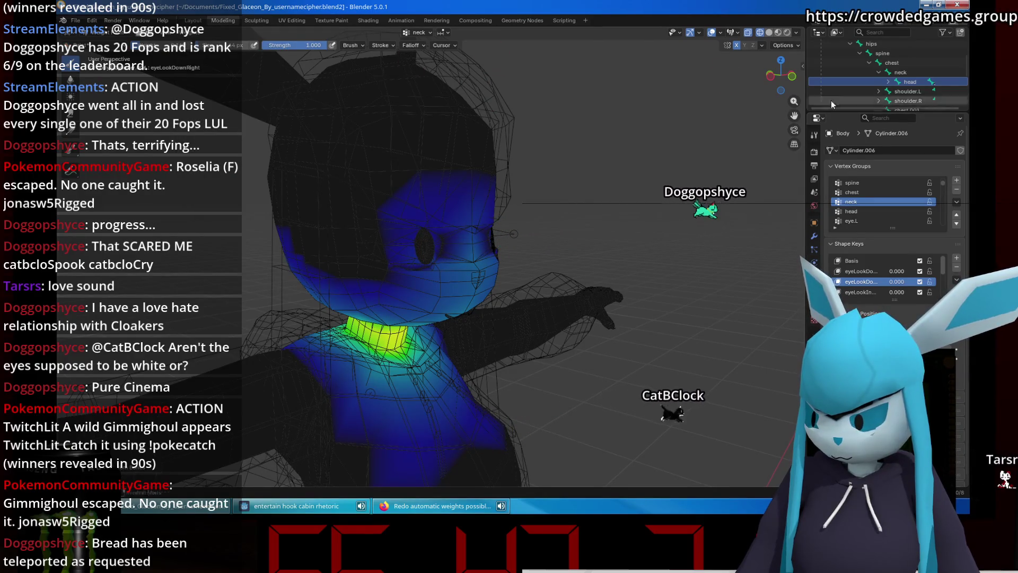
pyautogui.click(900, 72)
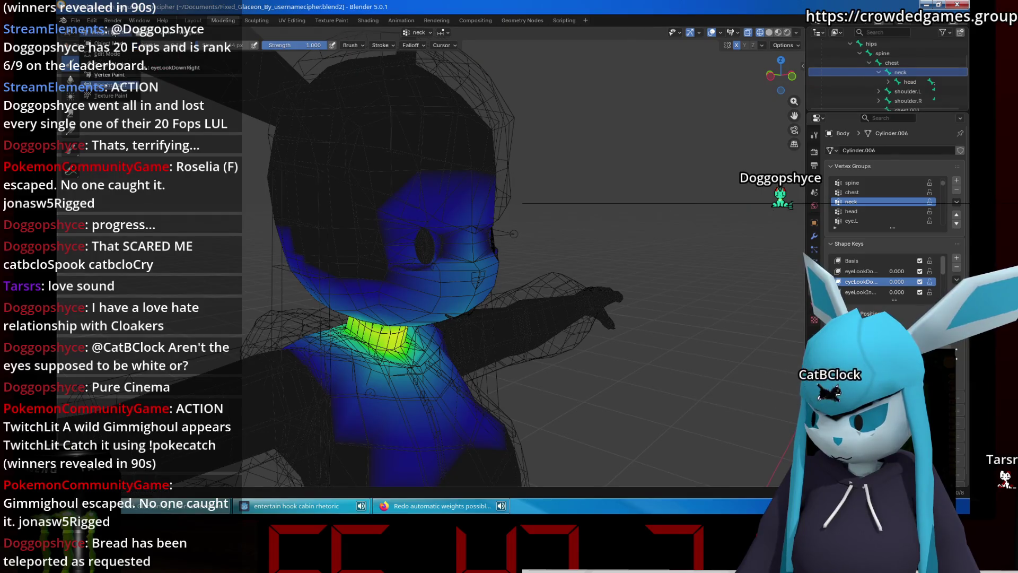
pyautogui.click(178, 33)
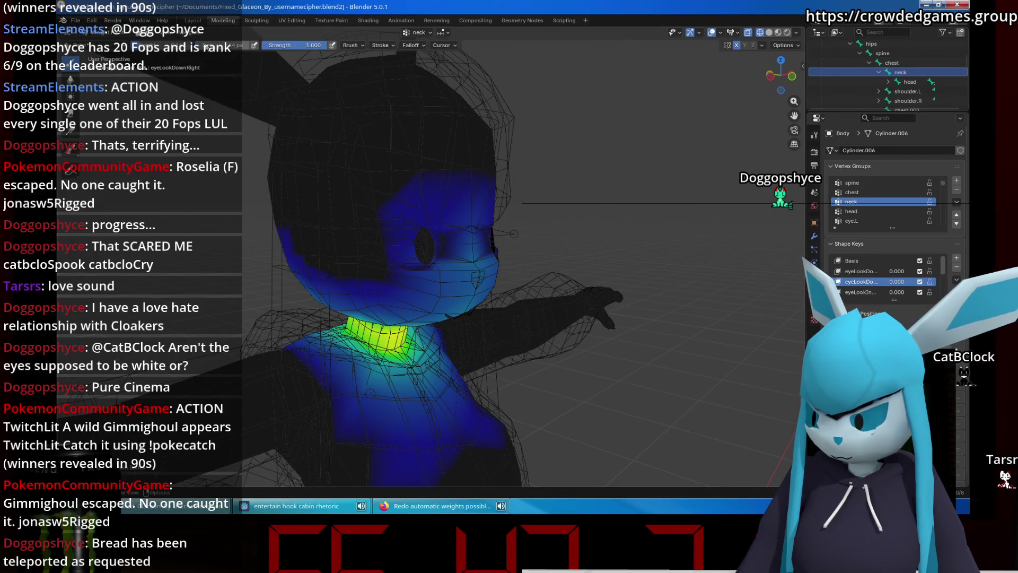
# Inspect the neck band from front view (numpad 1) and angled views, then select the head bone.
pyautogui.press('KP_1')
pyautogui.scroll(3, 506, 239)
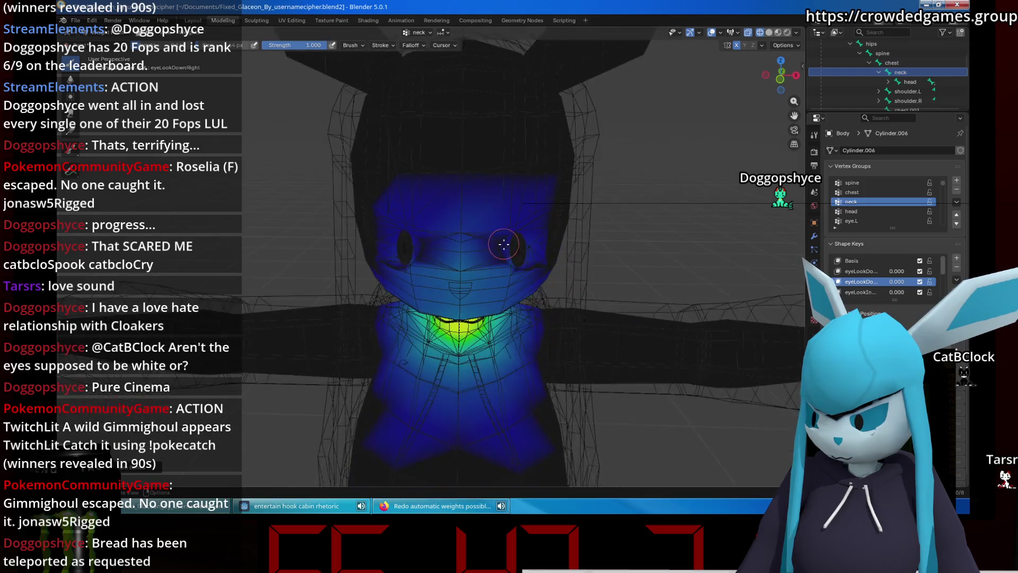
pyautogui.scroll(2, 500, 243)
pyautogui.moveTo(499, 243); pyautogui.dragTo(557, 311, button='middle')
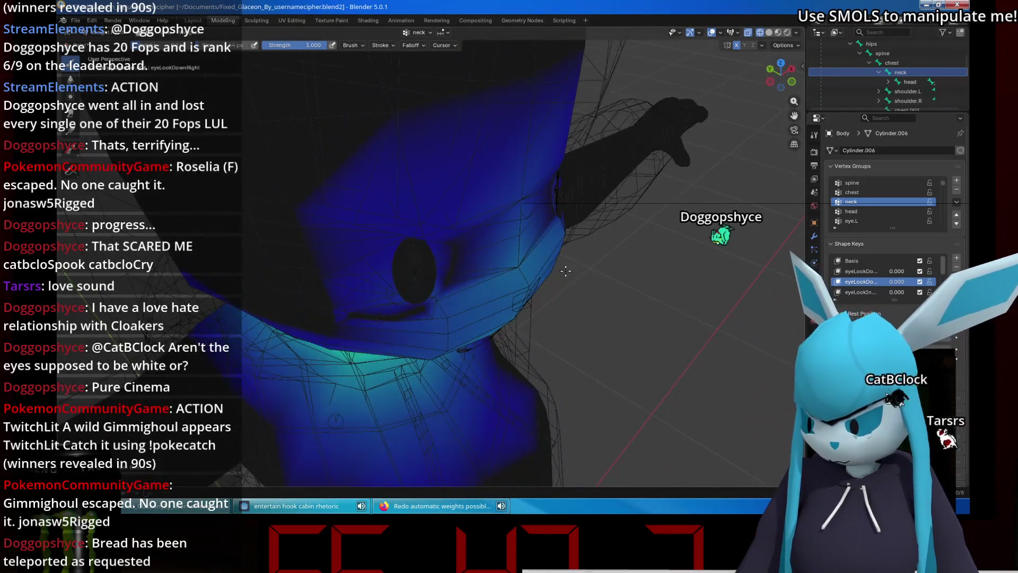
pyautogui.press('KP_1')
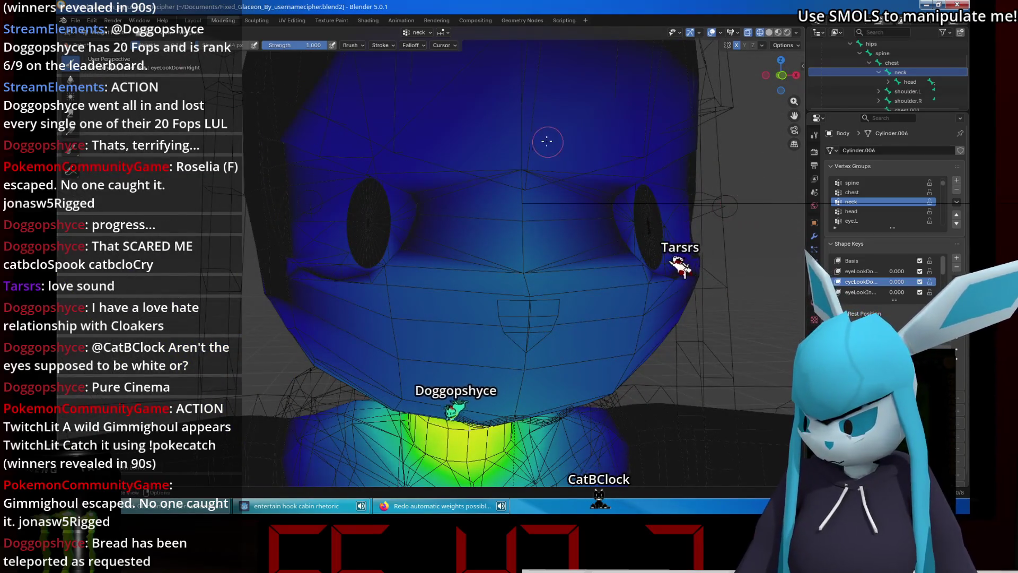
pyautogui.scroll(5, 543, 141)
pyautogui.moveTo(543, 142)
pyautogui.mouseDown(button='middle')
pyautogui.moveTo(567, 210)
pyautogui.moveTo(571, 168)
pyautogui.mouseUp(button='middle')
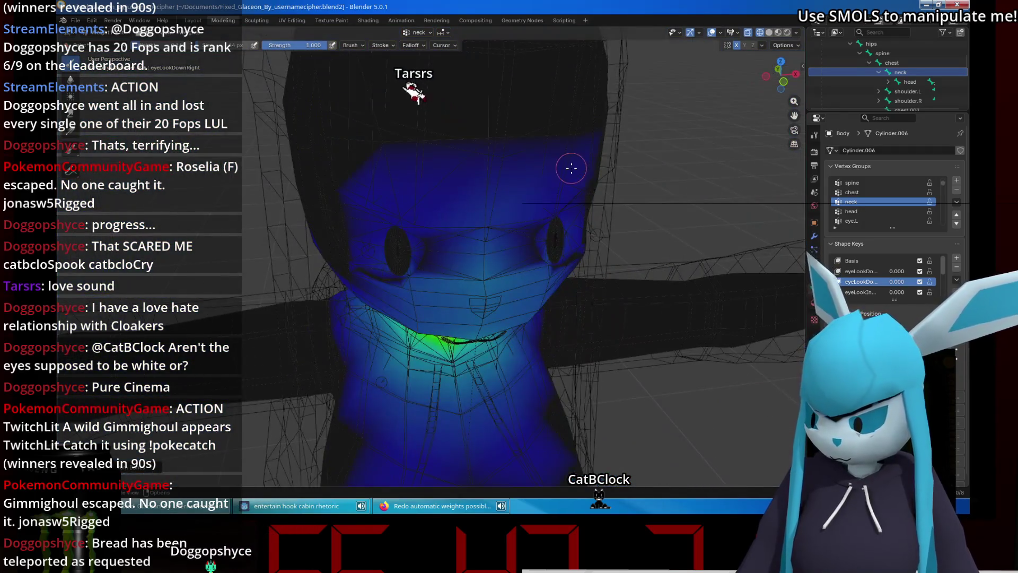
pyautogui.click(915, 84)
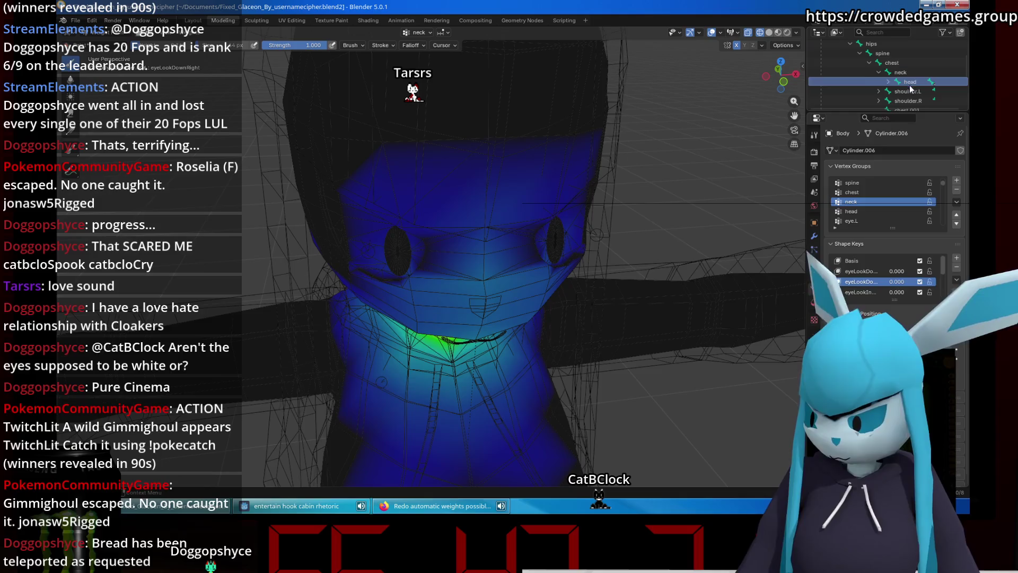
# Select the head vertex group and paint across the eyes with mirroring enabled.
pyautogui.click(885, 211)
pyautogui.moveTo(403, 159); pyautogui.dragTo(390, 206, button='middle')
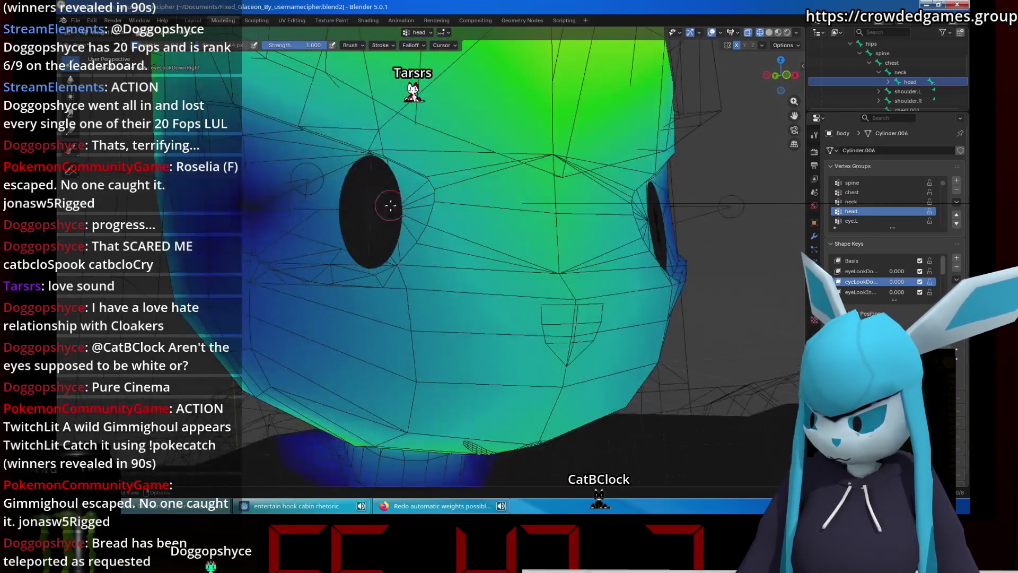
pyautogui.click(367, 168)
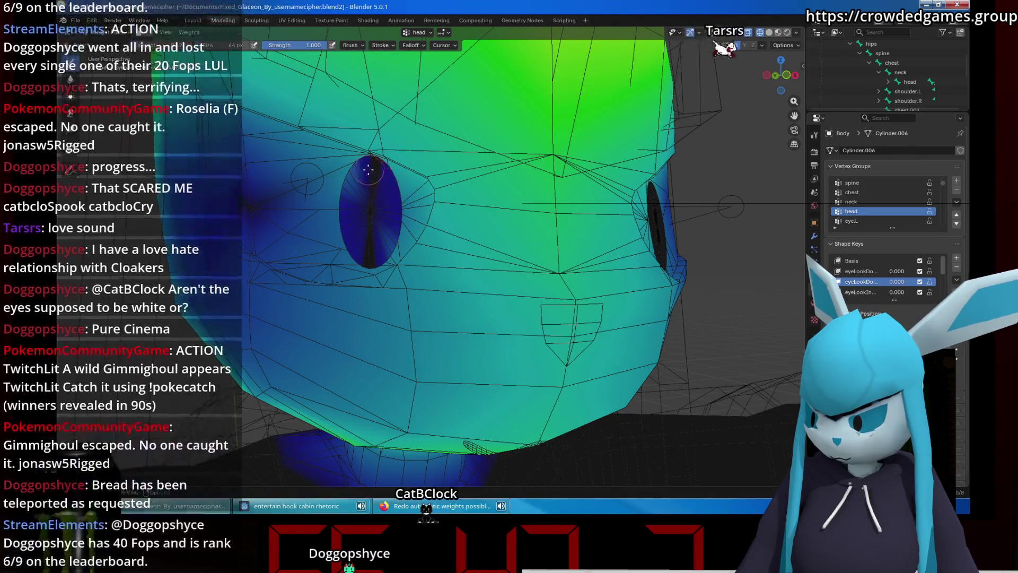
pyautogui.moveTo(367, 184); pyautogui.dragTo(371, 222)
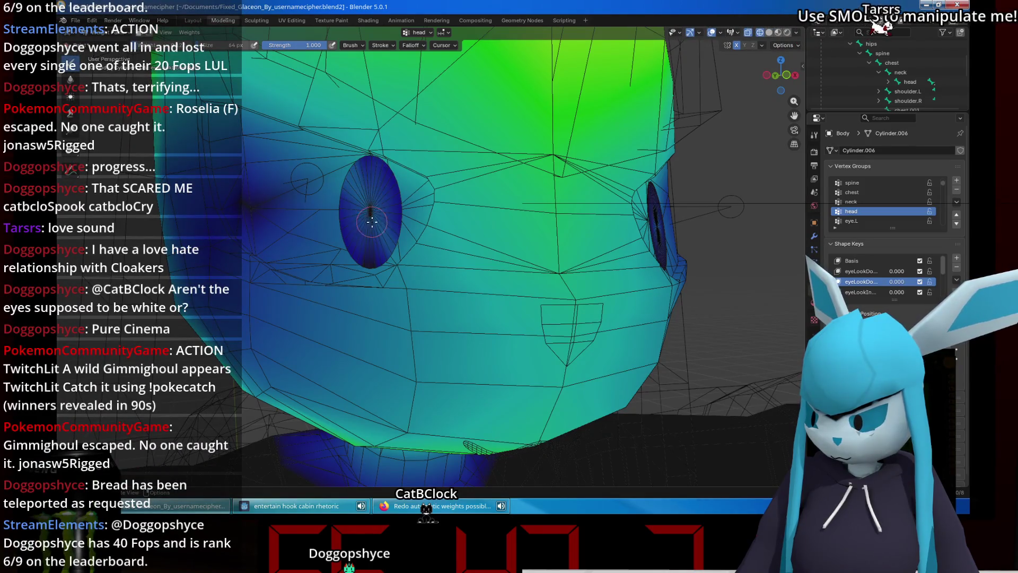
# Refine one eye from the side, darkening its left edge and lightening the top, then save.
pyautogui.moveTo(479, 224); pyautogui.dragTo(206, 213, button='middle')
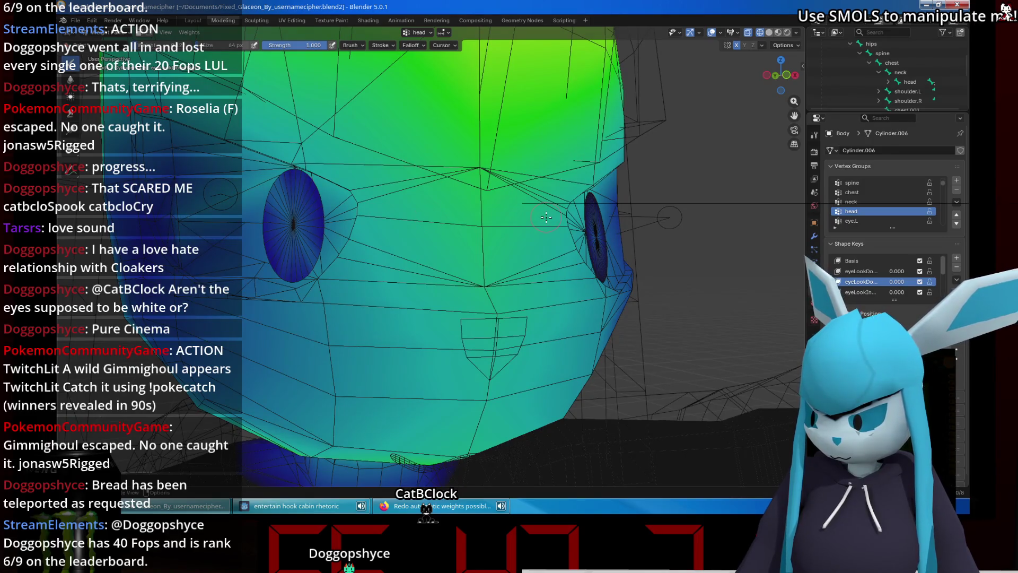
pyautogui.moveTo(546, 217); pyautogui.dragTo(553, 231, button='middle')
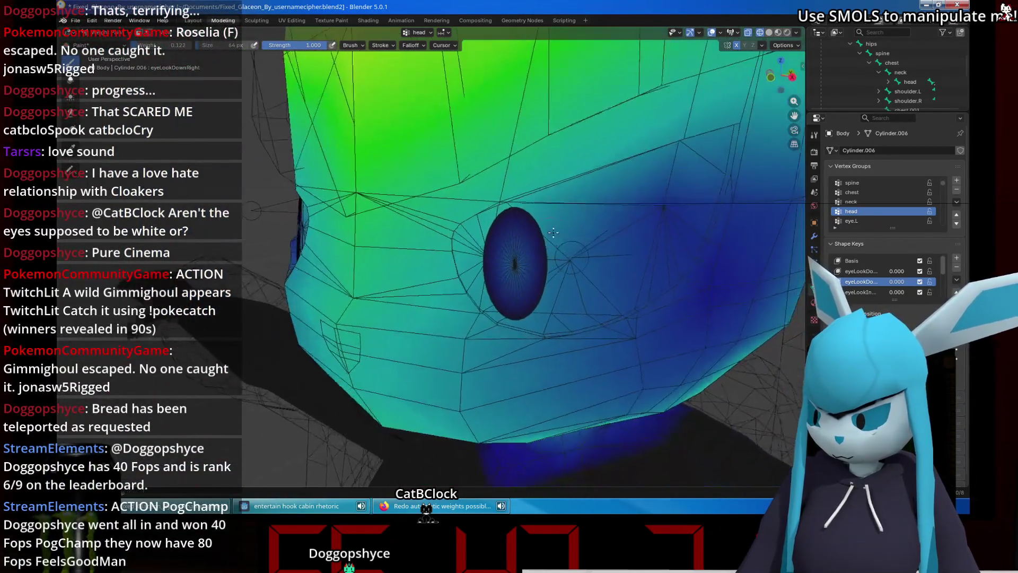
pyautogui.scroll(2, 553, 231)
pyautogui.moveTo(535, 224); pyautogui.dragTo(540, 310)
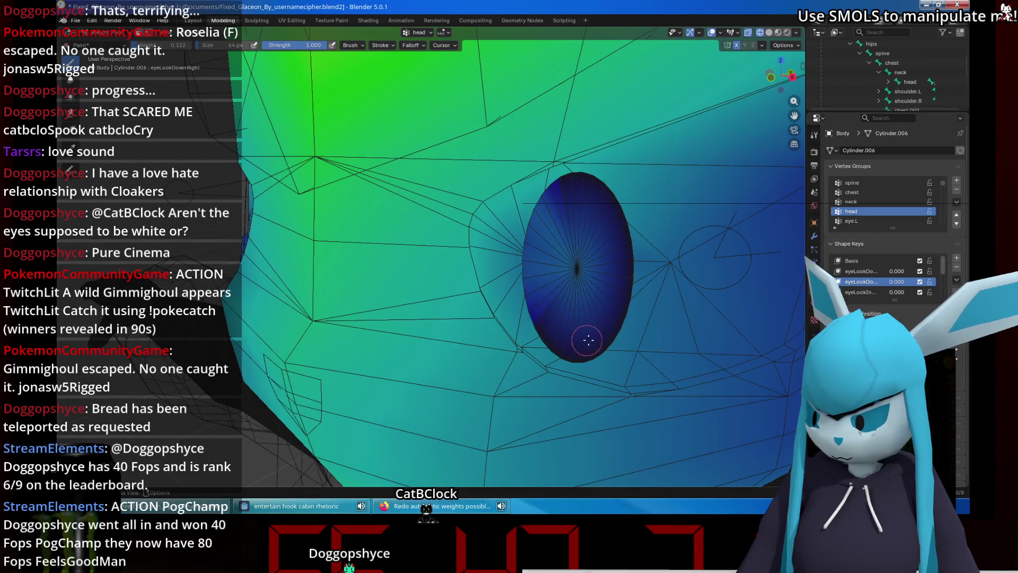
pyautogui.moveTo(589, 184); pyautogui.dragTo(583, 213)
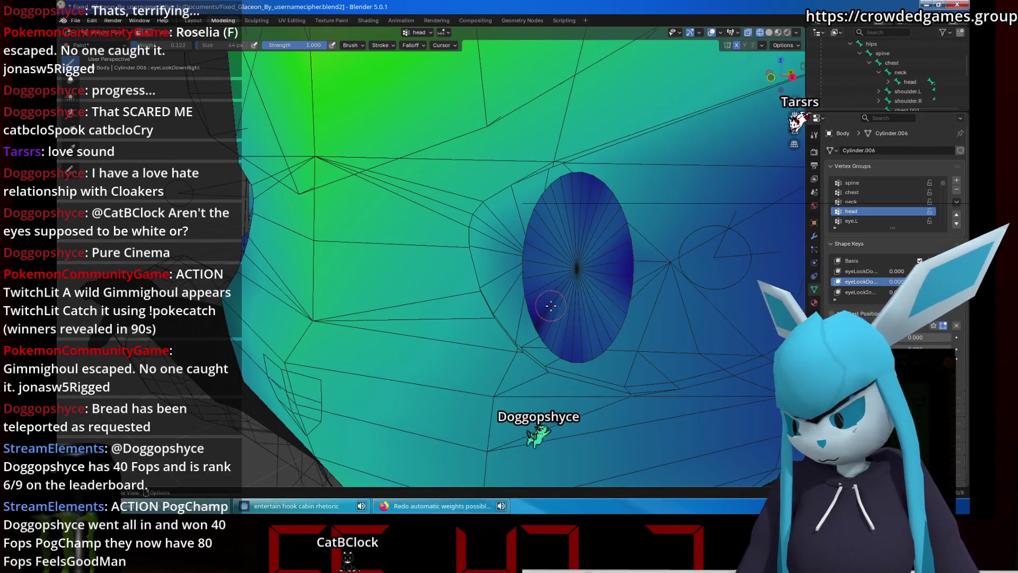
pyautogui.hotkey('ctrl', 's')
# Export the Glaceon model through File > Export > VRM as a .vrm in the VTuber folder.
pyautogui.click(75, 20)
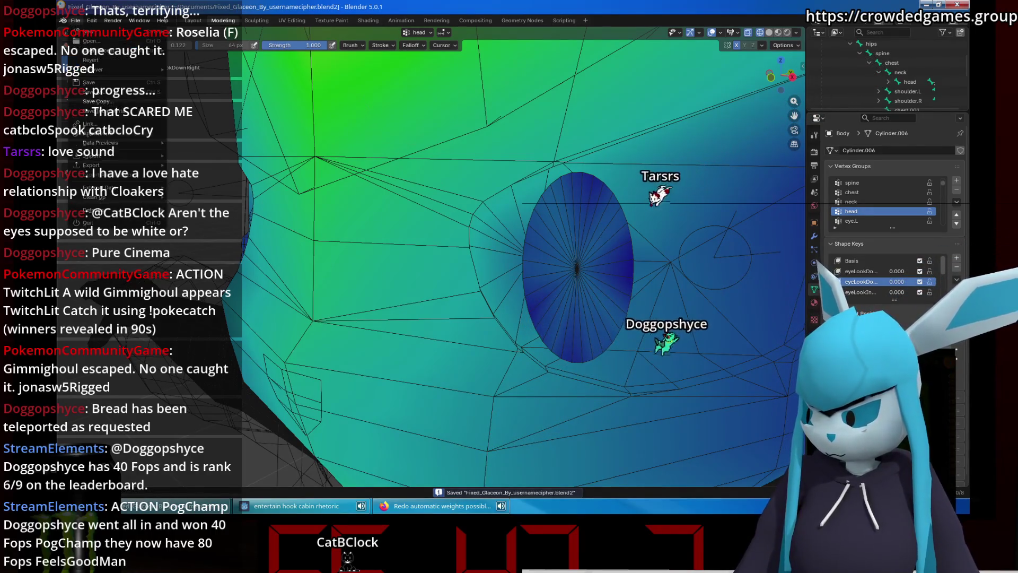
pyautogui.moveTo(133, 189)
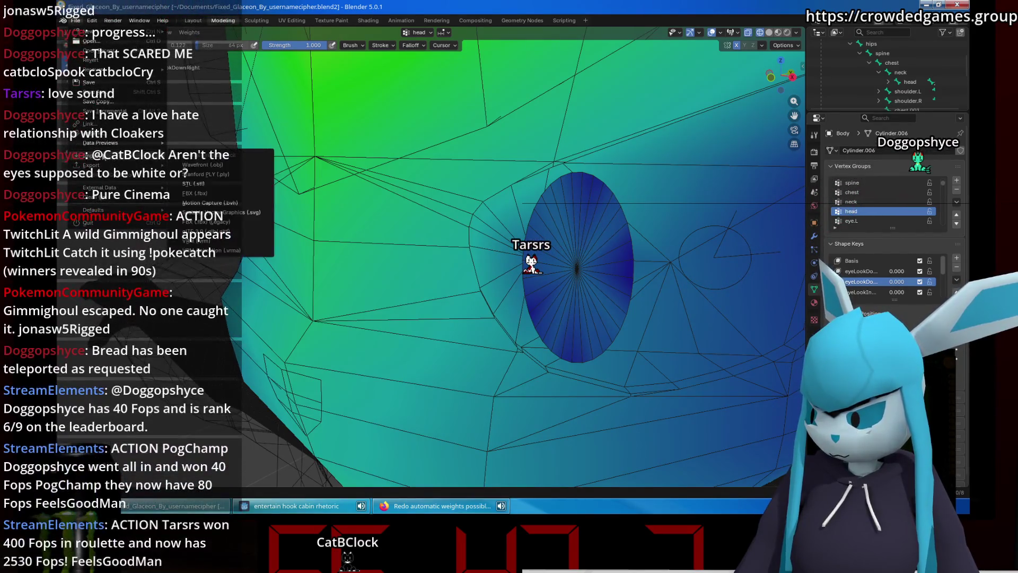
pyautogui.moveTo(128, 165)
pyautogui.click(212, 231)
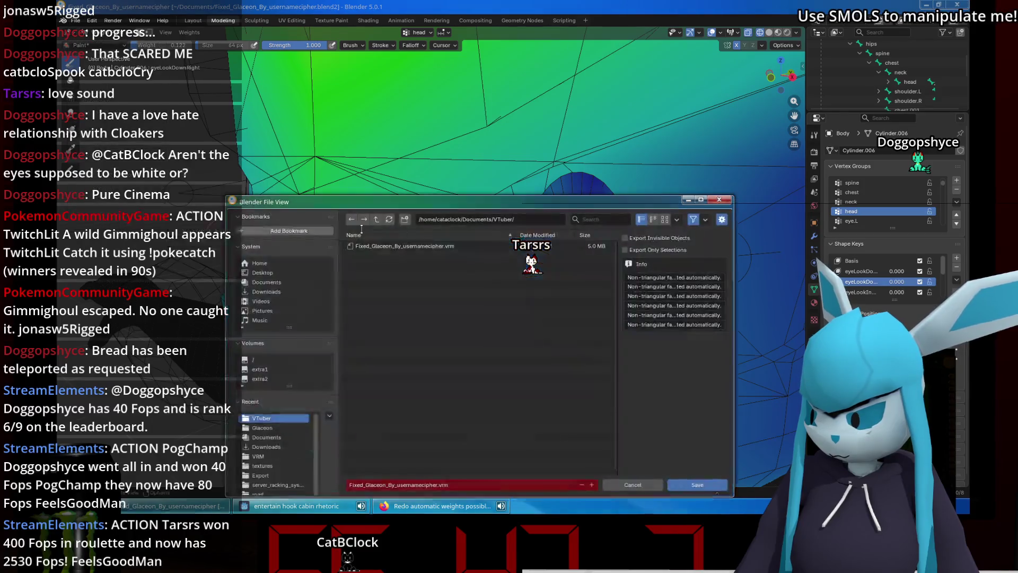
pyautogui.click(705, 483)
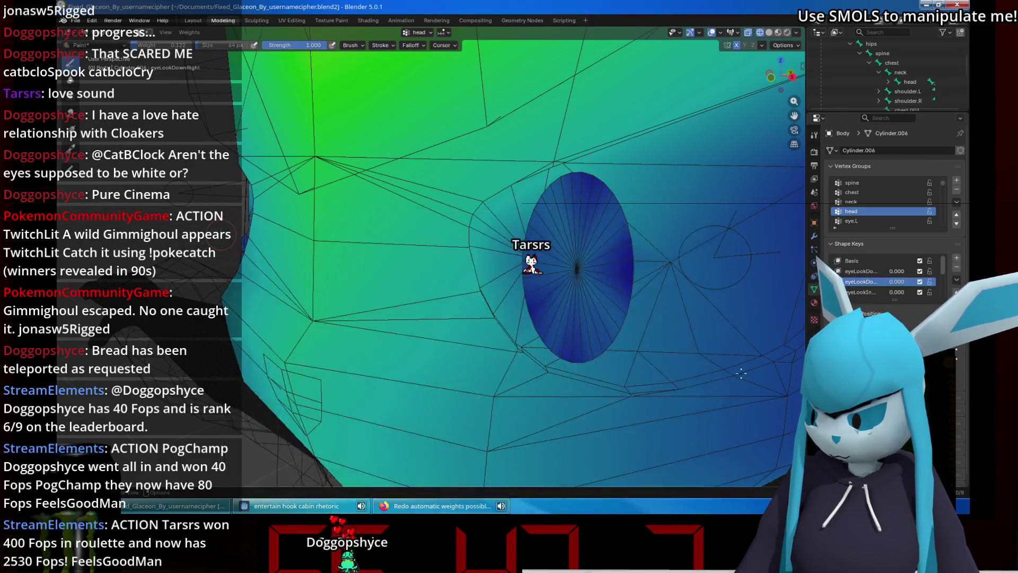